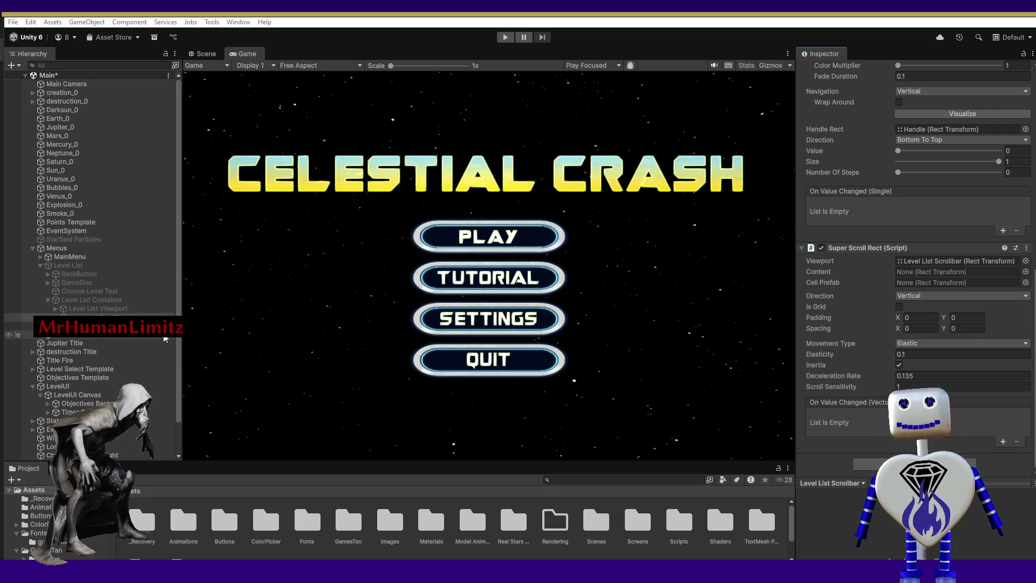
Step: Expand Level List Viewport in the Hierarchy and select its child Level List Items
{"action": "left_click", "coordinate": [55, 308]}
{"action": "left_click", "coordinate": [65, 317]}
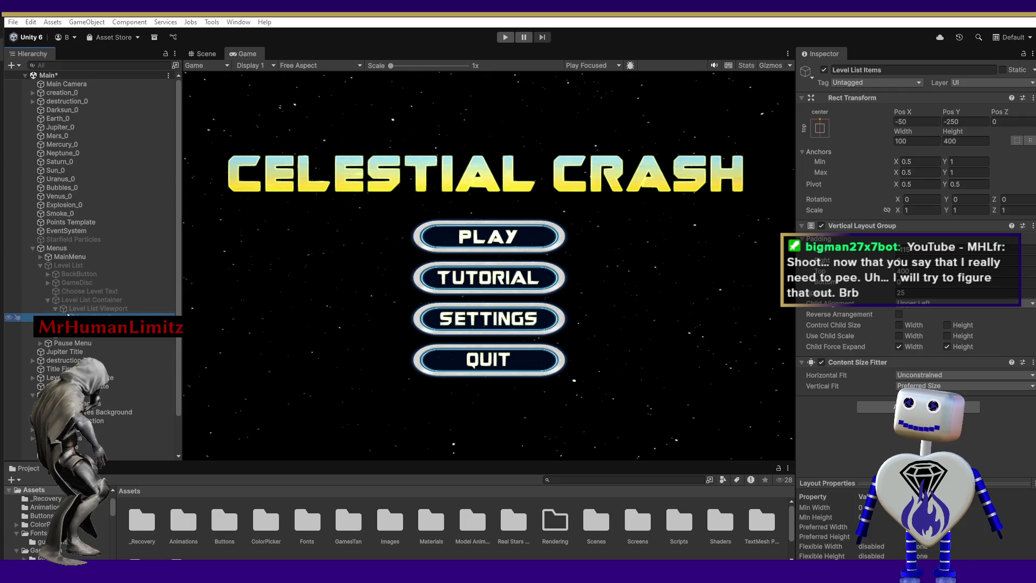
Step: Inspect the Level List Viewport and Level List Container objects
{"action": "left_click", "coordinate": [83, 311]}
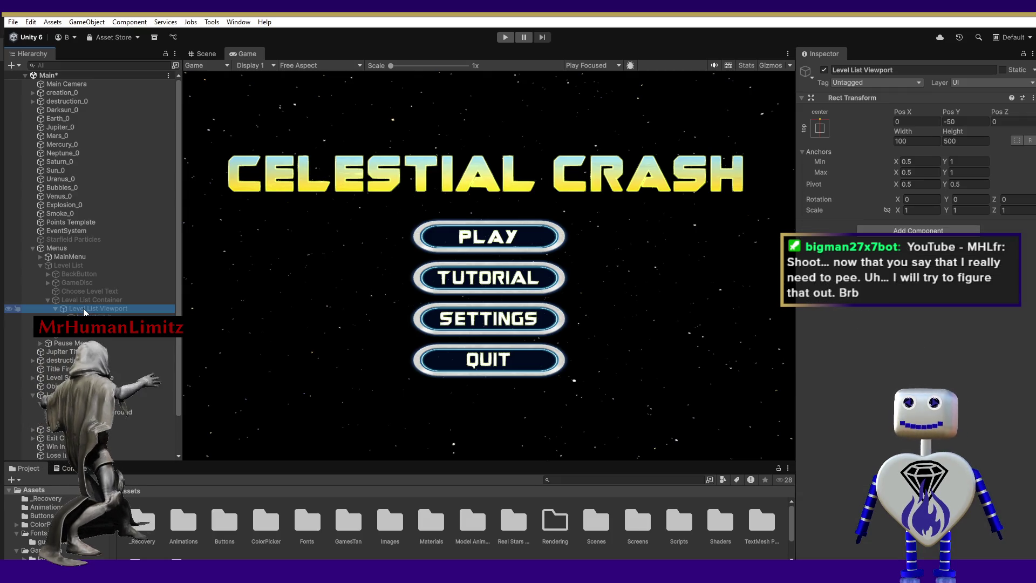
{"action": "left_click", "coordinate": [83, 301]}
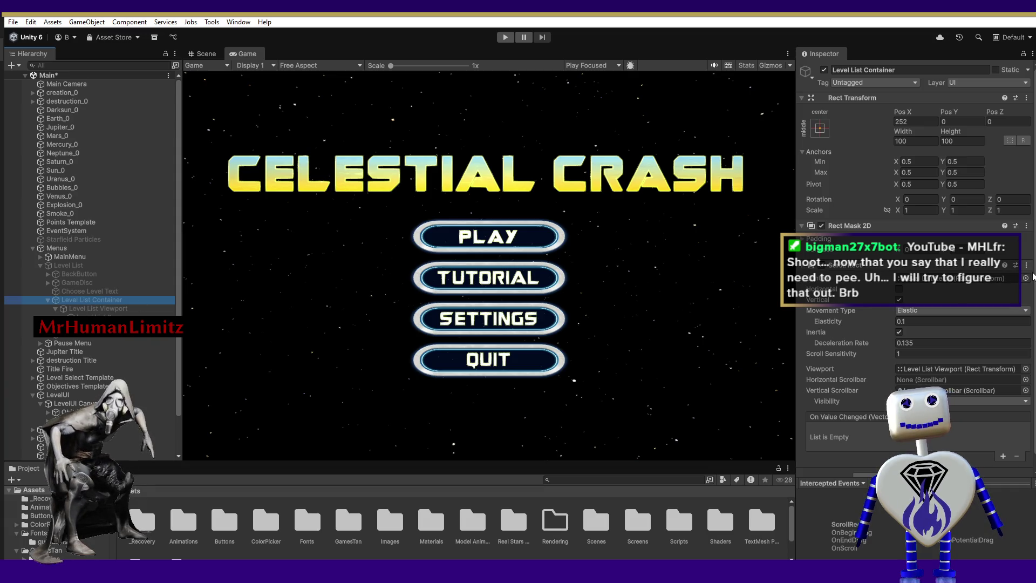
{"action": "left_click_drag", "start_coordinate": [1032, 286], "coordinate": [1033, 293]}
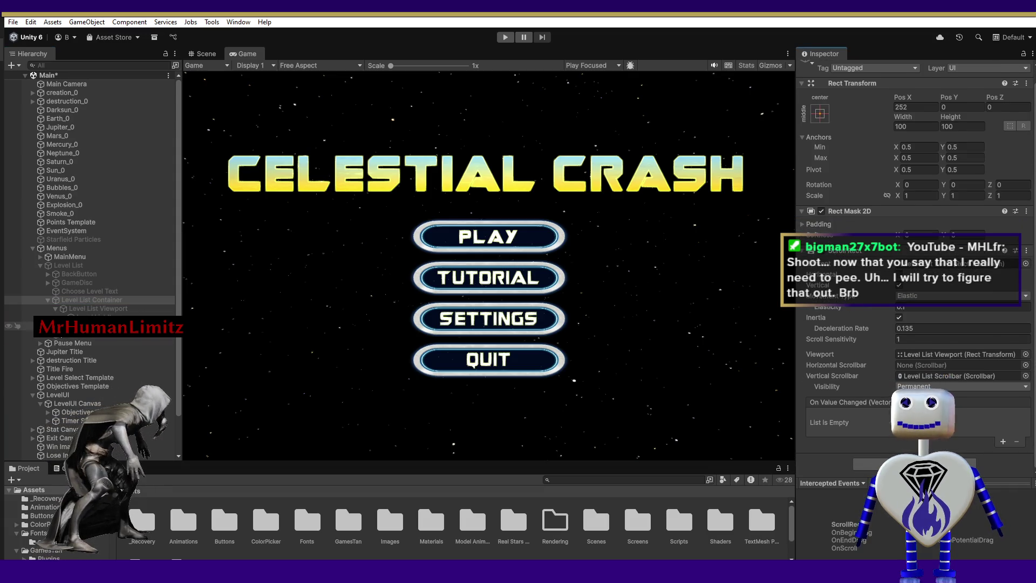
{"action": "left_click", "coordinate": [92, 300]}
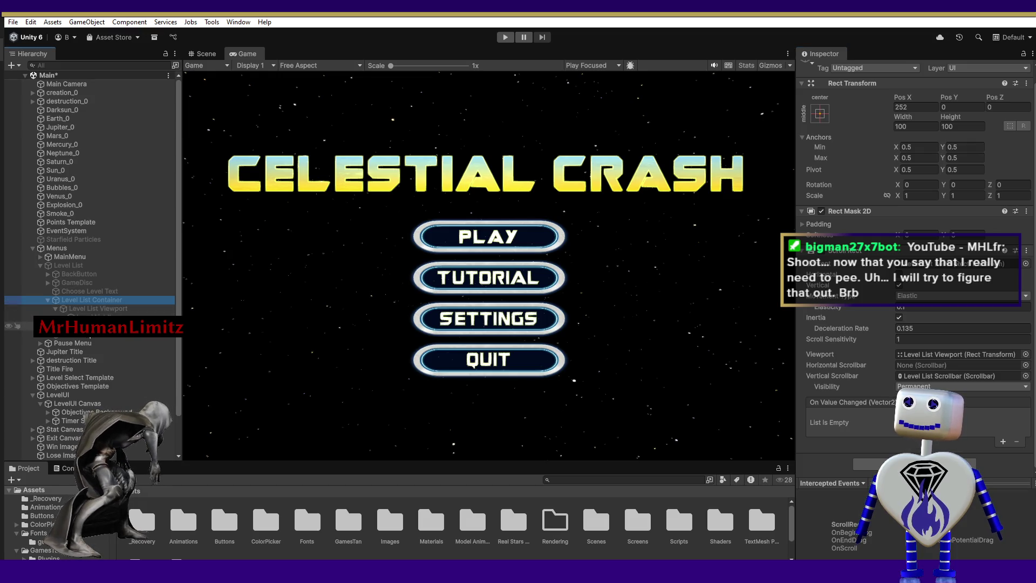
Step: On Level List Scrollbar, drag Level List Items into the Super Scroll Rect's Content field
{"action": "left_click", "coordinate": [59, 326]}
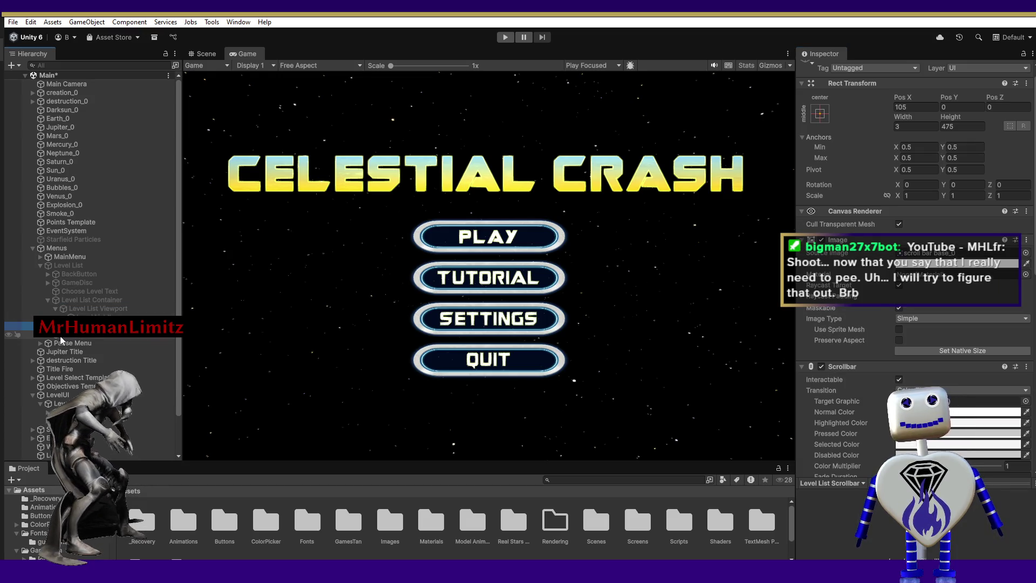
{"action": "scroll", "coordinate": [1034, 274], "scroll_direction": "down", "scroll_amount": 15}
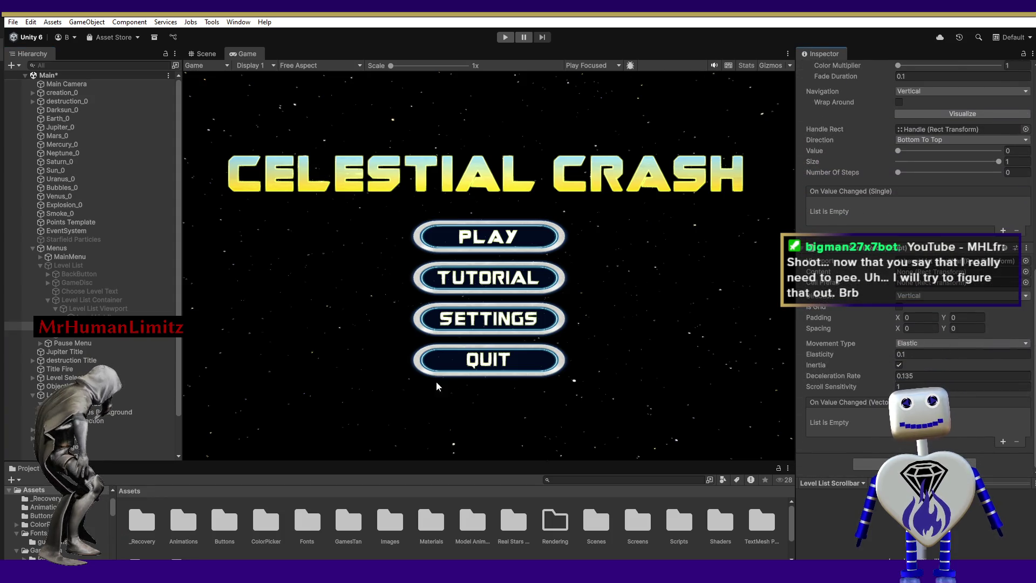
{"action": "mouse_move", "coordinate": [64, 325]}
{"action": "left_mouse_down"}
{"action": "mouse_move", "coordinate": [917, 291]}
{"action": "mouse_move", "coordinate": [932, 275]}
{"action": "left_mouse_up"}
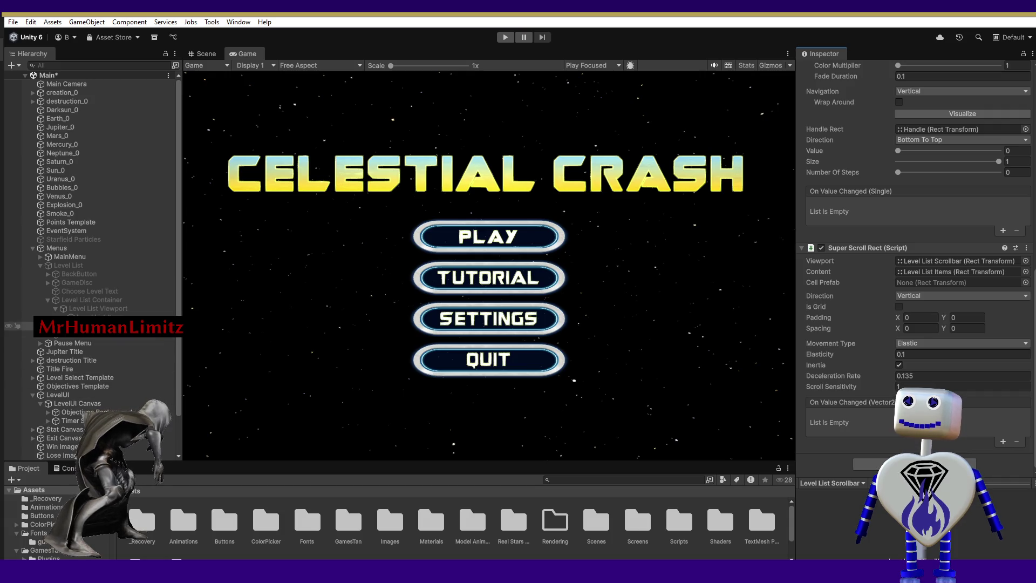
{"action": "left_click_drag", "start_coordinate": [176, 346], "coordinate": [175, 405]}
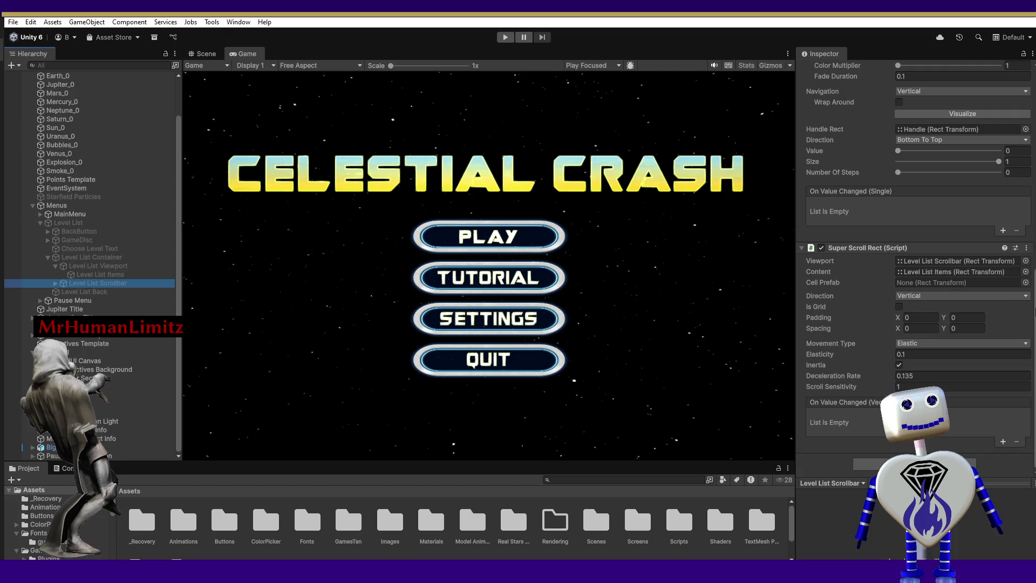
{"action": "left_click", "coordinate": [1026, 283]}
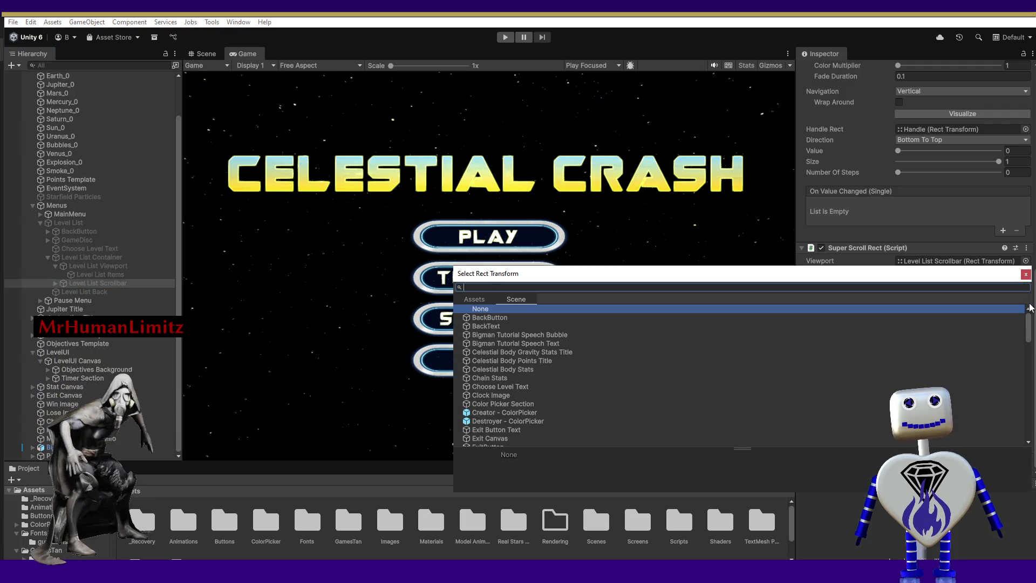
Step: Reopen the Cell Prefab picker and browse scene objects from Choose Level Text to Level List Container
{"action": "left_click", "coordinate": [1026, 274]}
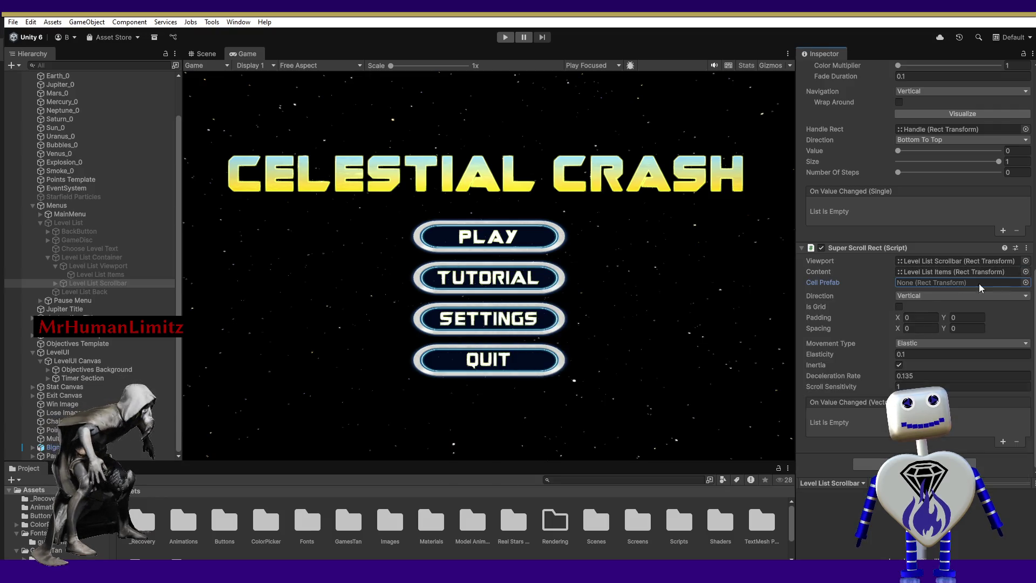
{"action": "left_click", "coordinate": [1026, 283]}
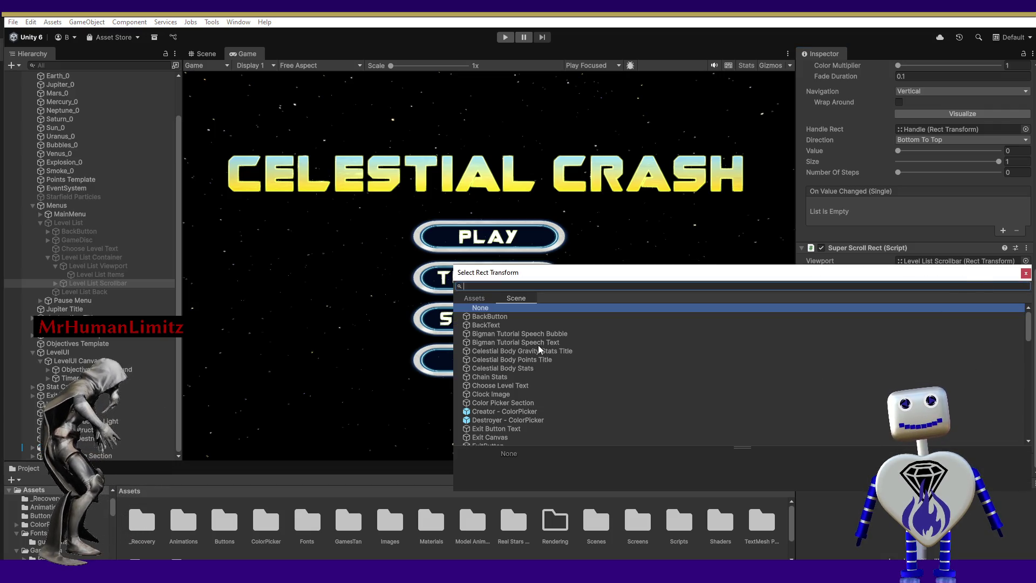
{"action": "left_click", "coordinate": [507, 384]}
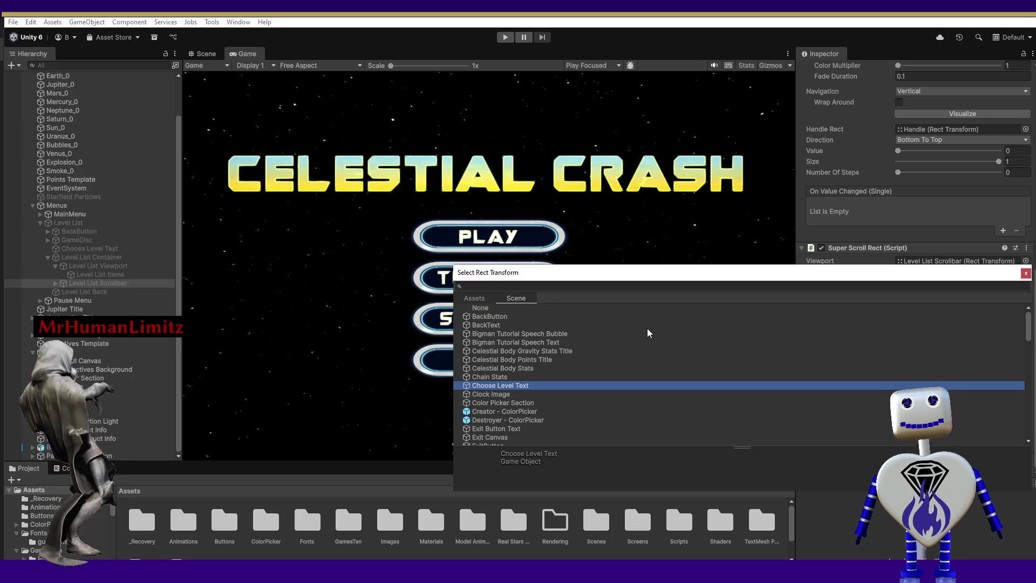
{"action": "key", "text": "Down"}
{"action": "key", "text": "Down"}
{"action": "key", "text": "Down"}
{"action": "key", "text": "Down"}
{"action": "key", "text": "Down"}
{"action": "key", "text": "Down"}
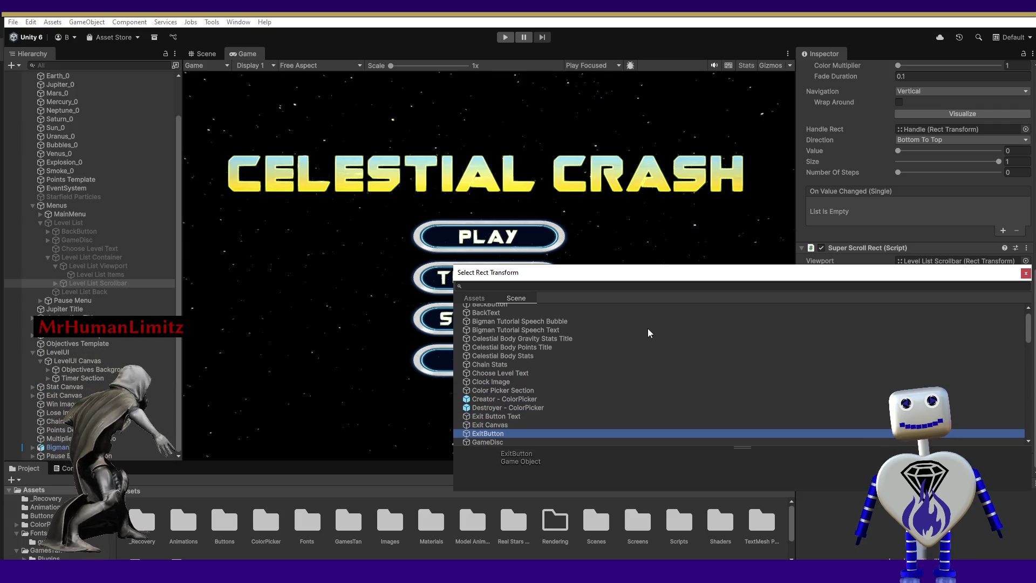
{"action": "key", "text": "Down"}
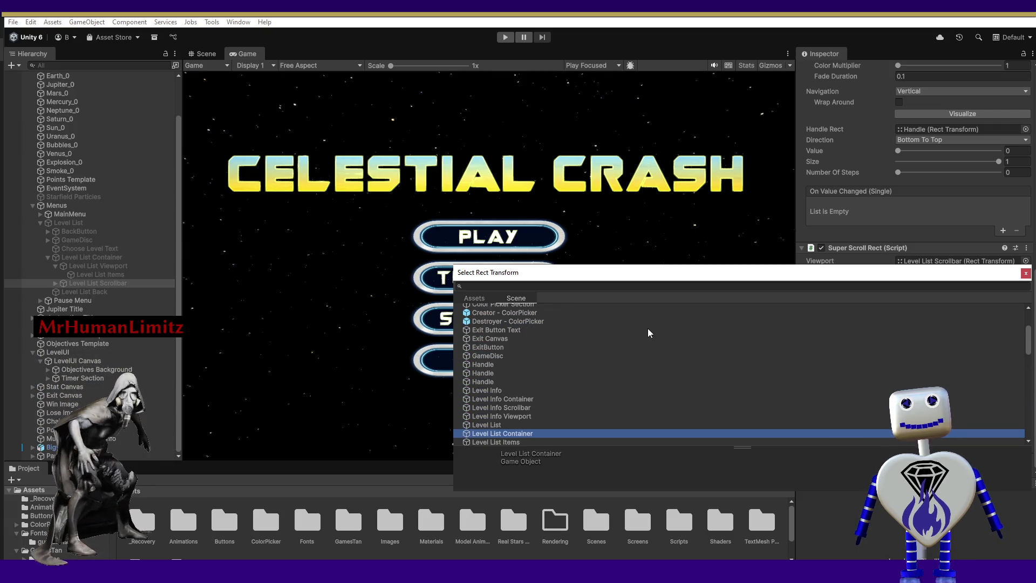
{"action": "key", "text": "Up"}
{"action": "key", "text": "Up"}
{"action": "key", "text": "Down"}
{"action": "key", "text": "Down"}
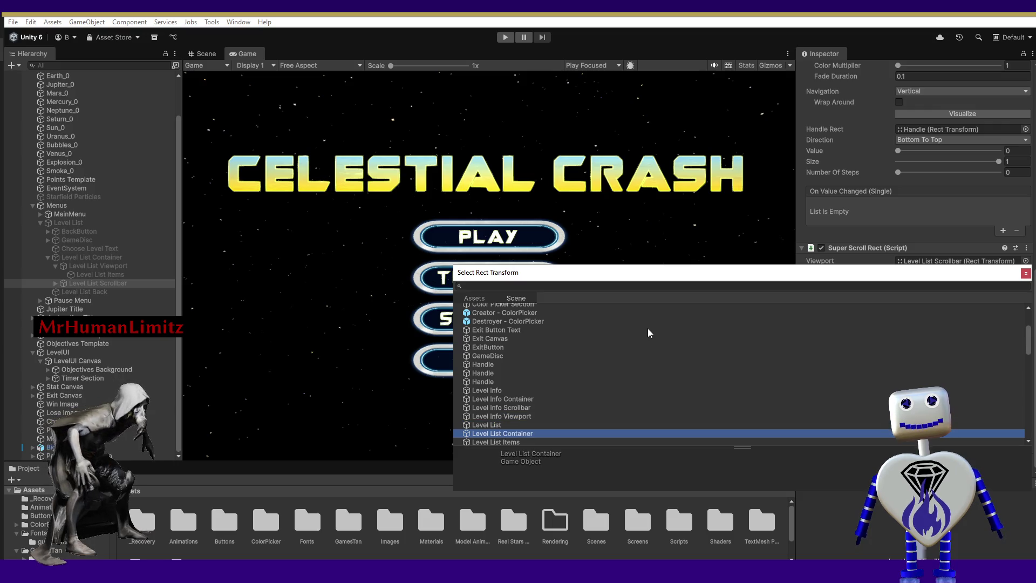
{"action": "key", "text": "Down"}
{"action": "key", "text": "Down"}
{"action": "key", "text": "Down"}
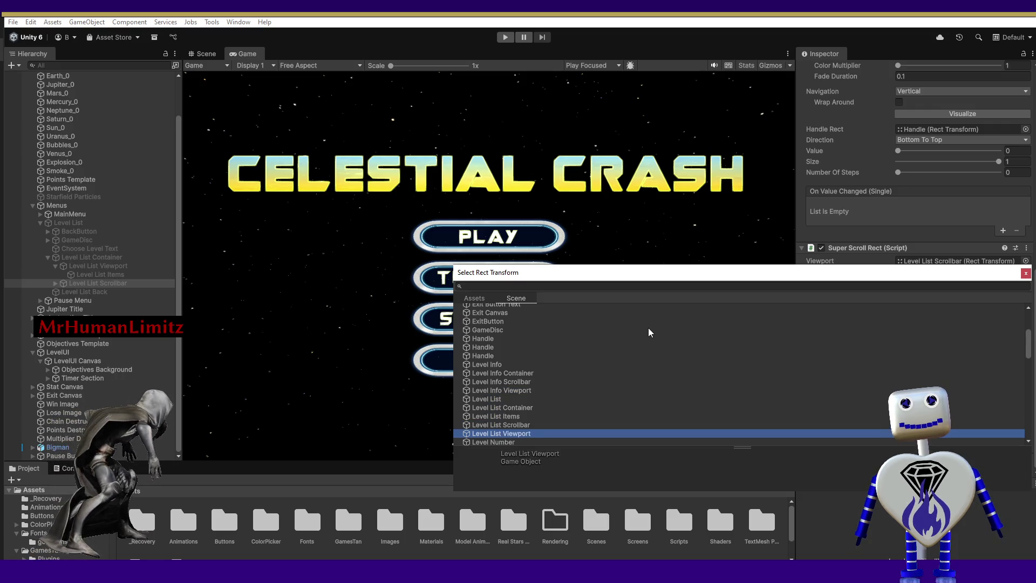
Step: Browse past Objectives, Pause Menu and Sliding Area to Stats Holder, then inspect a level button
{"action": "key", "text": "Down"}
{"action": "key", "text": "Down"}
{"action": "key", "text": "Down"}
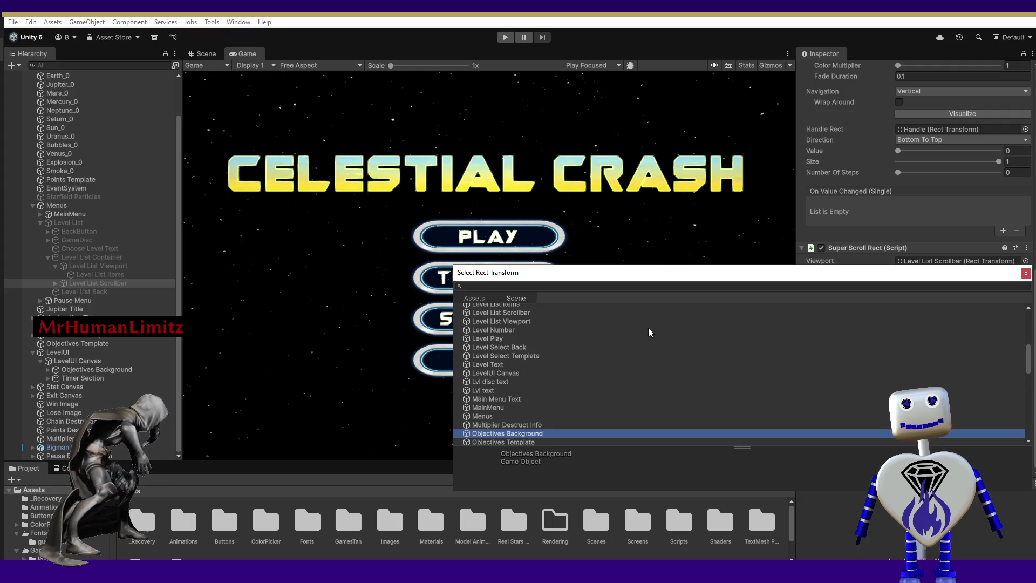
{"action": "key", "text": "Down"}
{"action": "key", "text": "Down"}
{"action": "key", "text": "Down"}
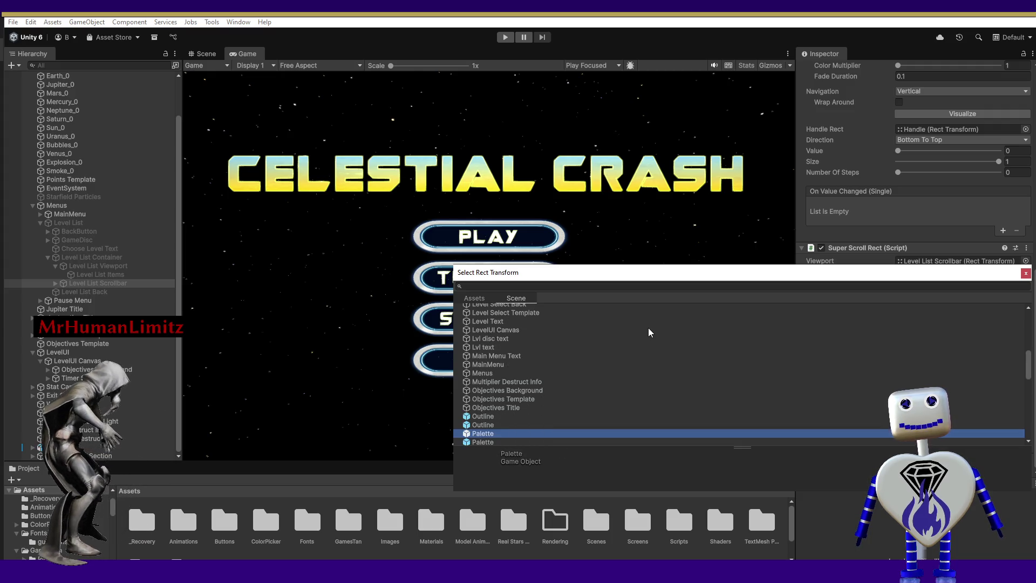
{"action": "key", "text": "Down"}
{"action": "key", "text": "Down"}
{"action": "key", "text": "Down"}
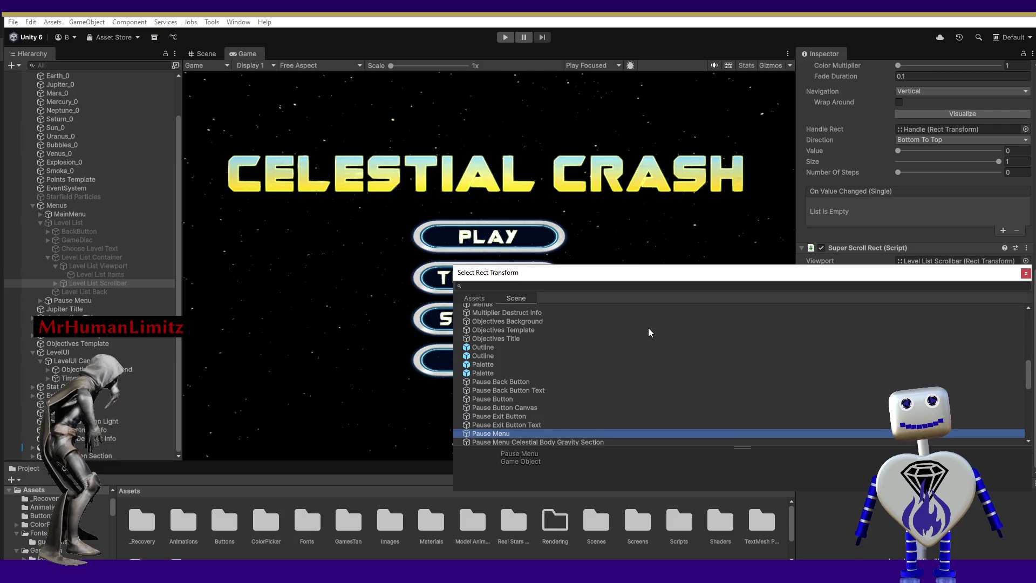
{"action": "key", "text": "Down"}
{"action": "key", "text": "Down"}
{"action": "key", "text": "Down"}
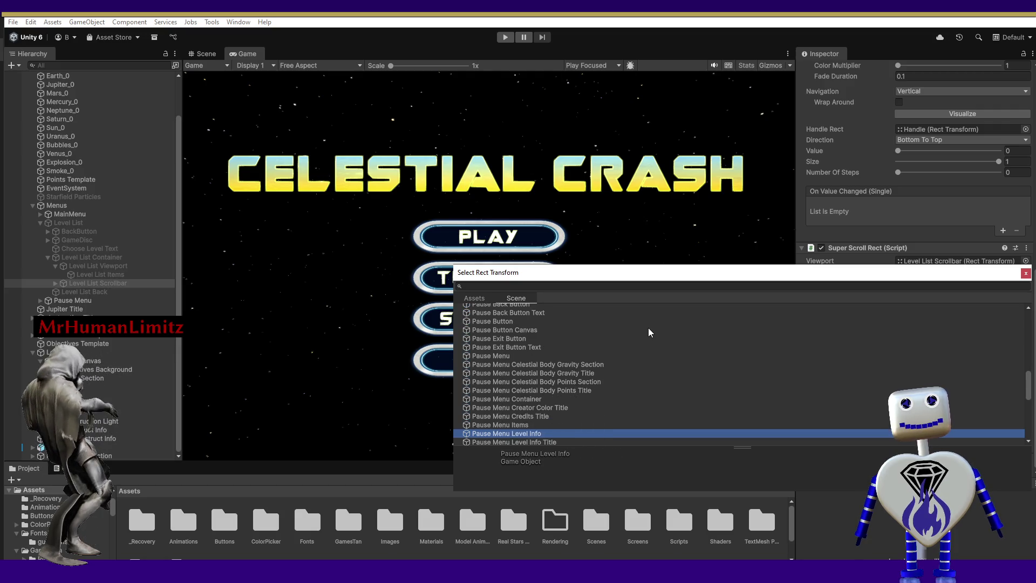
{"action": "key", "text": "Down"}
{"action": "key", "text": "Down"}
{"action": "key", "text": "Down"}
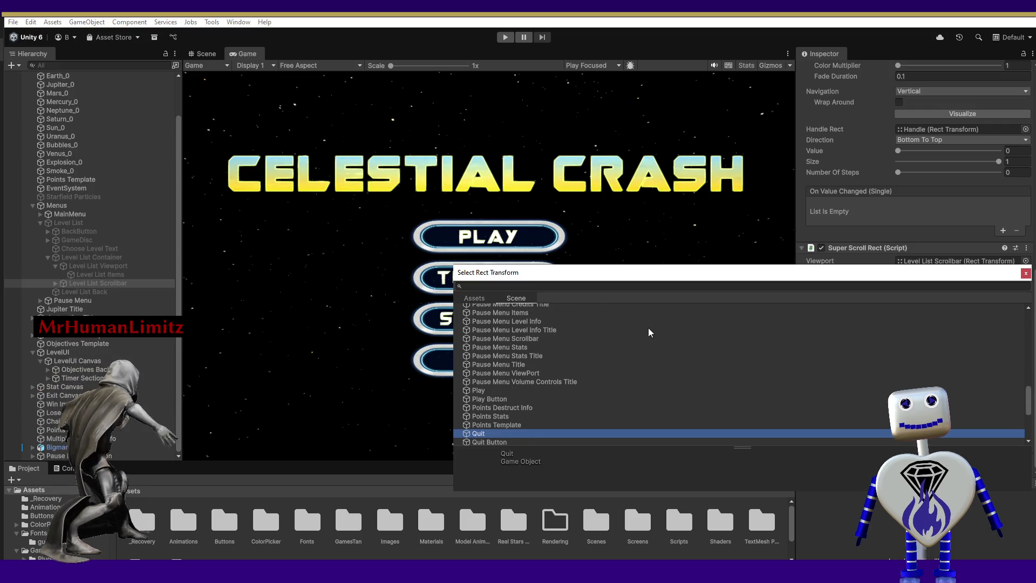
{"action": "key", "text": "Down"}
{"action": "key", "text": "Down"}
{"action": "key", "text": "Down"}
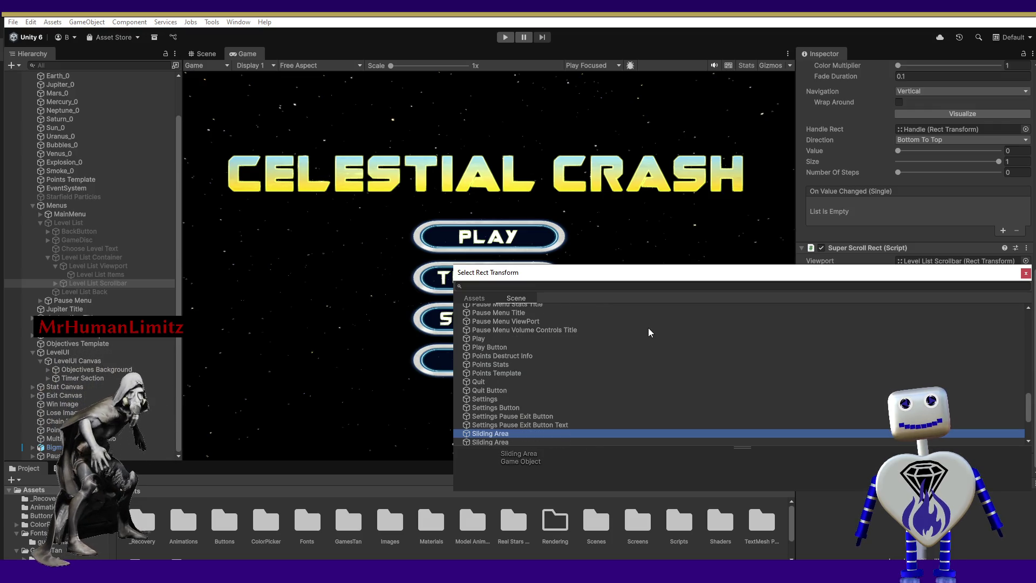
{"action": "key", "text": "Down"}
{"action": "key", "text": "Down"}
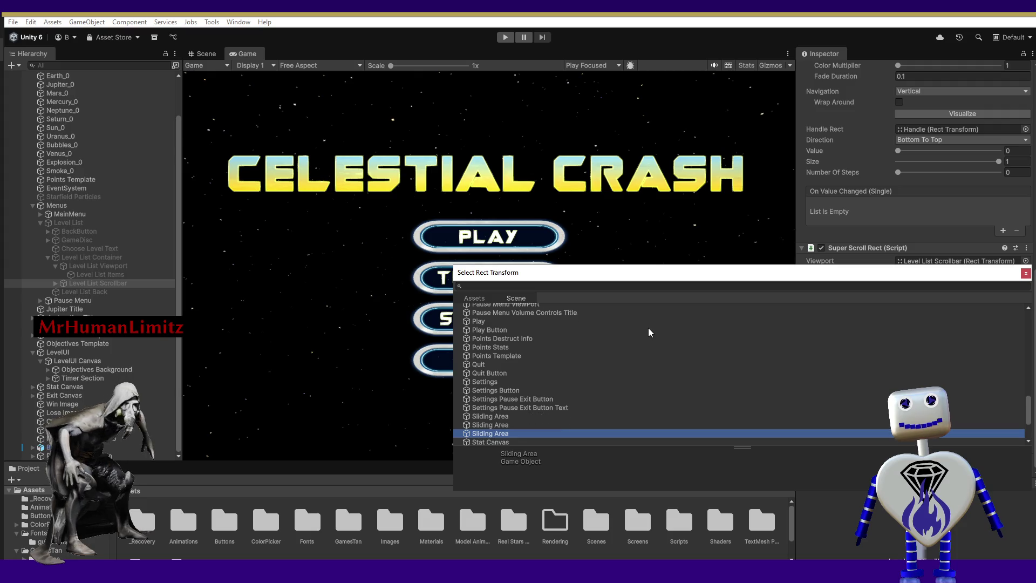
{"action": "key", "text": "Down"}
{"action": "key", "text": "Down"}
{"action": "key", "text": "Down"}
{"action": "key", "text": "Down"}
{"action": "key", "text": "Down"}
{"action": "key", "text": "Down"}
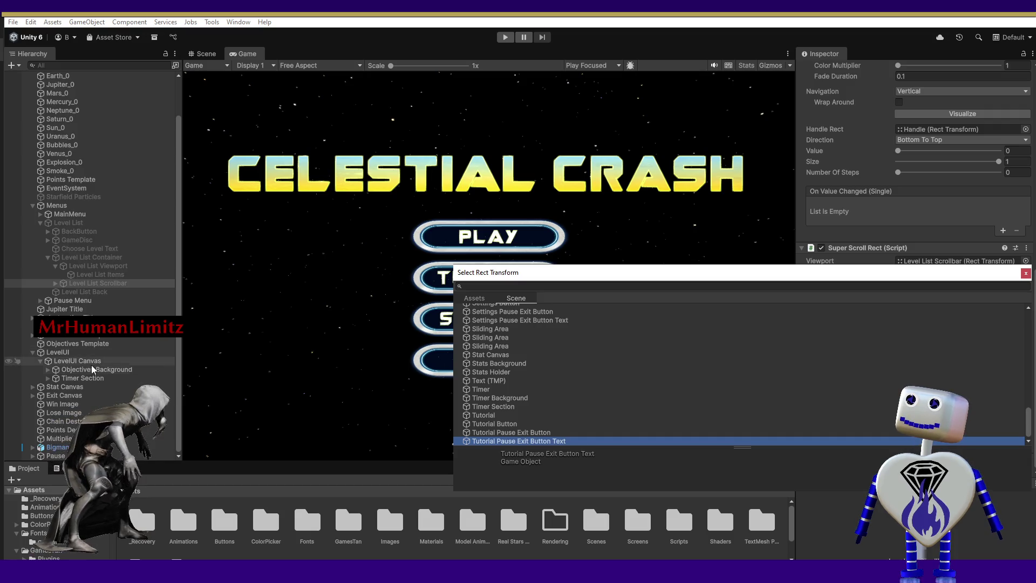
{"action": "left_click", "coordinate": [28, 336]}
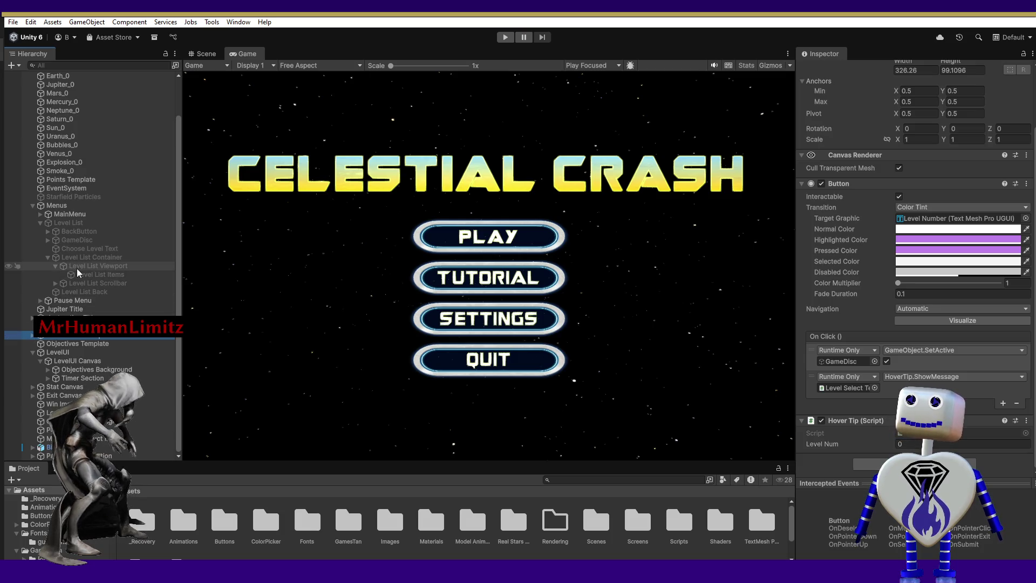
{"action": "left_click", "coordinate": [81, 283]}
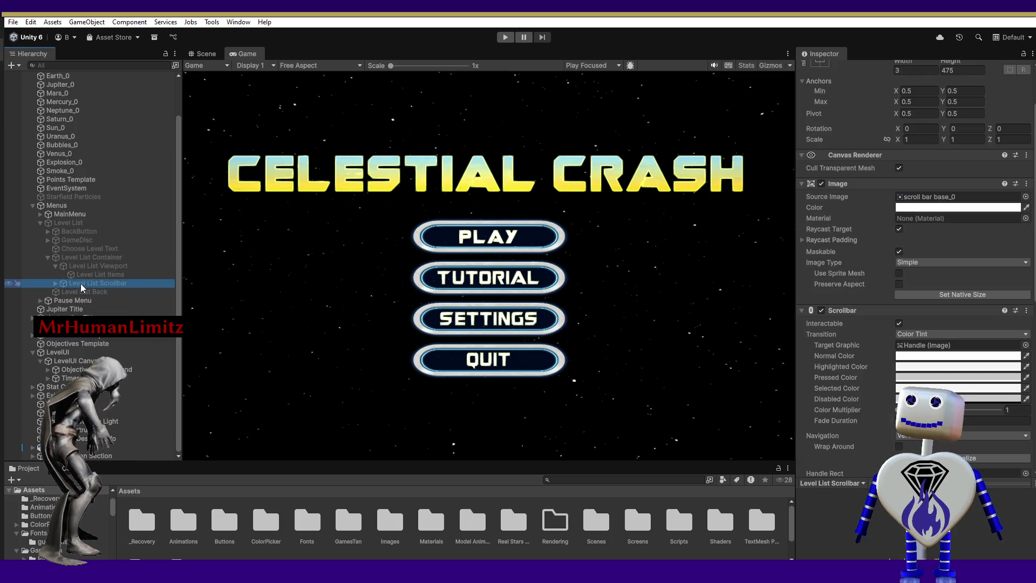
{"action": "scroll", "coordinate": [918, 270], "scroll_direction": "down", "scroll_amount": 5}
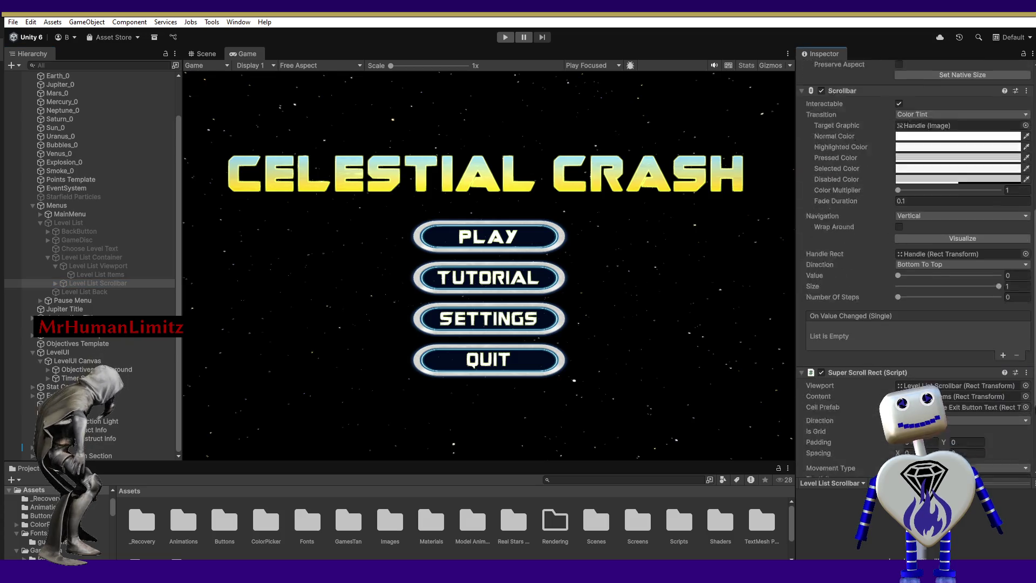
{"action": "scroll", "coordinate": [918, 270], "scroll_direction": "down", "scroll_amount": 3}
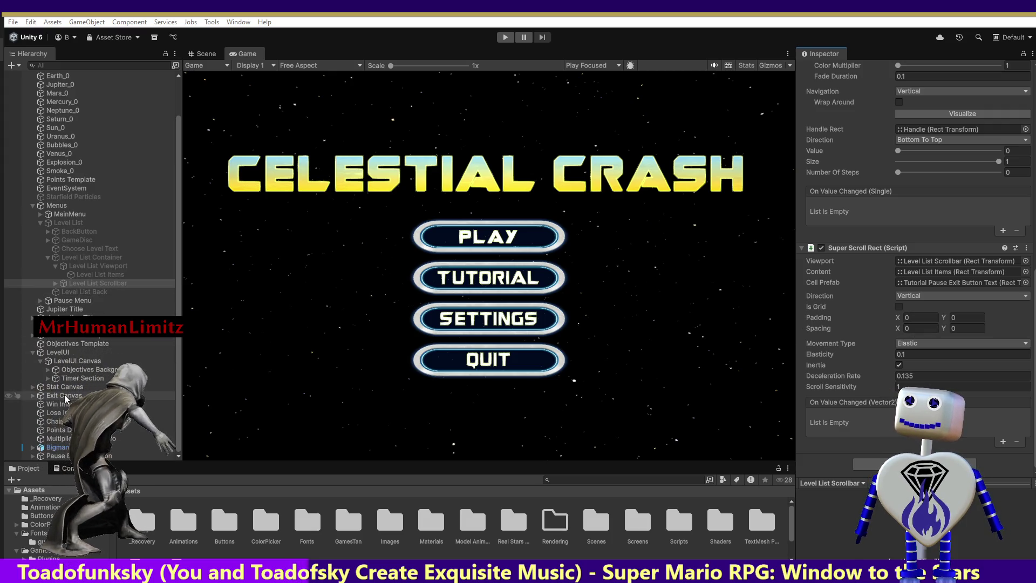
{"action": "mouse_move", "coordinate": [76, 283]}
{"action": "left_mouse_down"}
{"action": "mouse_move", "coordinate": [635, 497]}
{"action": "mouse_move", "coordinate": [928, 281]}
{"action": "left_mouse_up"}
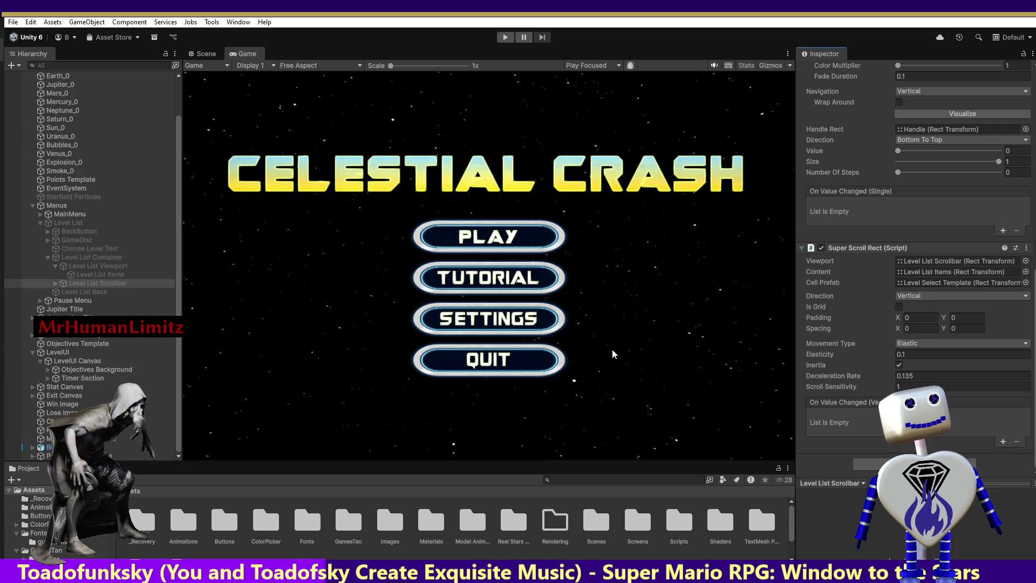
Step: Enter Play mode to run the game with Level Select Template as cell prefab
{"action": "left_click", "coordinate": [505, 36]}
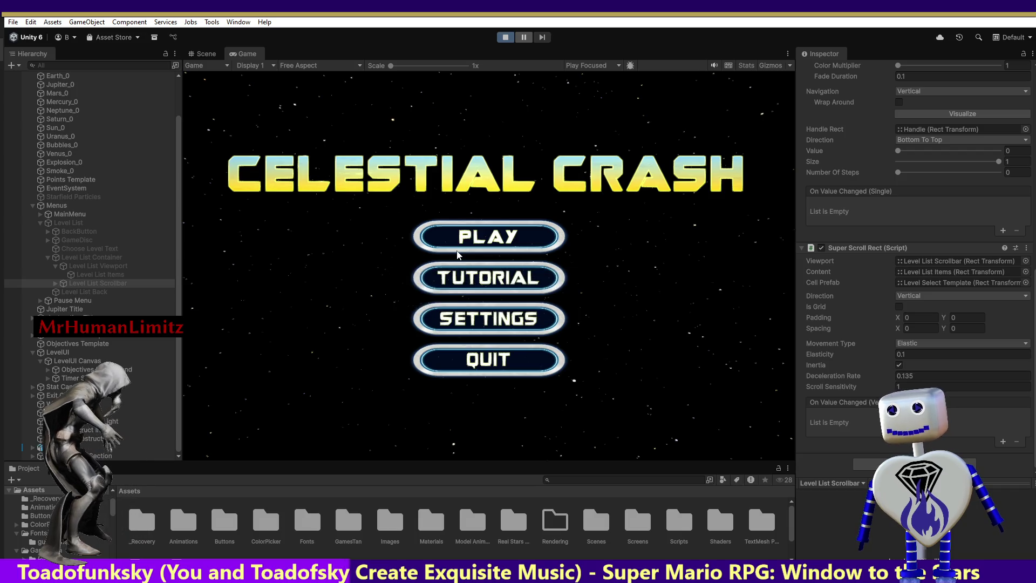
Step: Open the level list in the running game, scroll it, untick its Scrollbar, then stop playing
{"action": "left_click", "coordinate": [456, 250]}
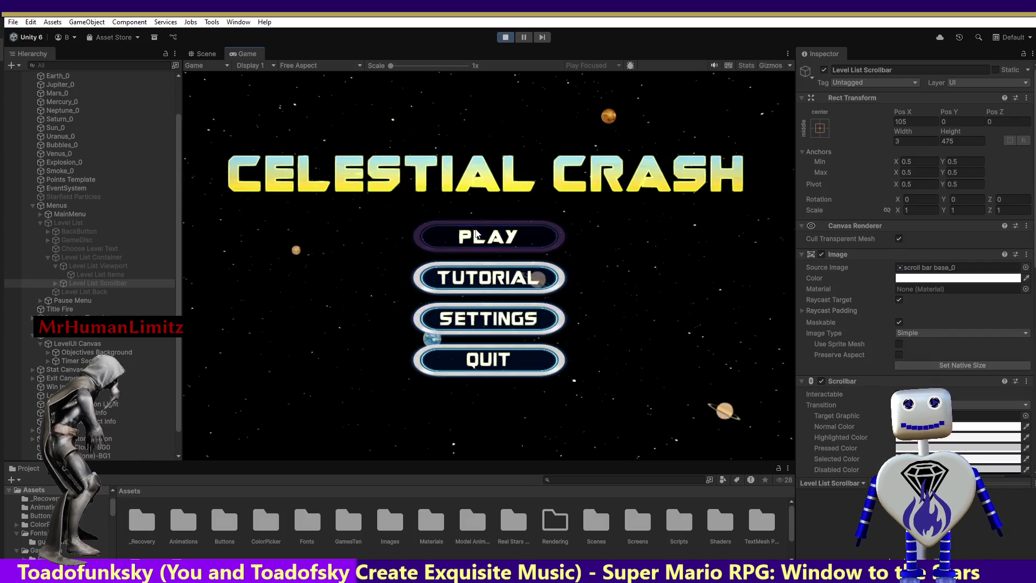
{"action": "left_click", "coordinate": [540, 233]}
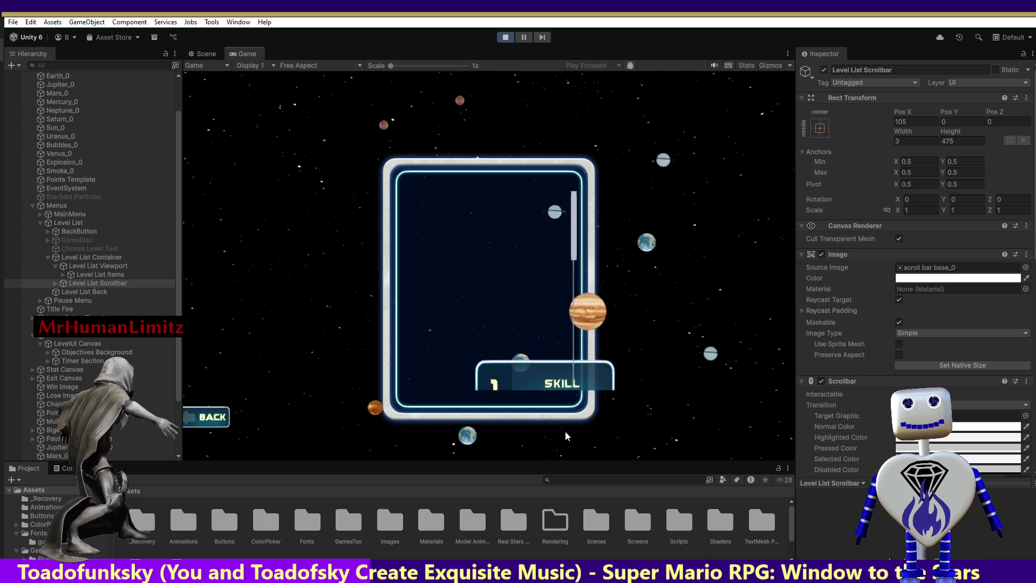
{"action": "scroll", "coordinate": [535, 308], "scroll_direction": "down", "scroll_amount": 3}
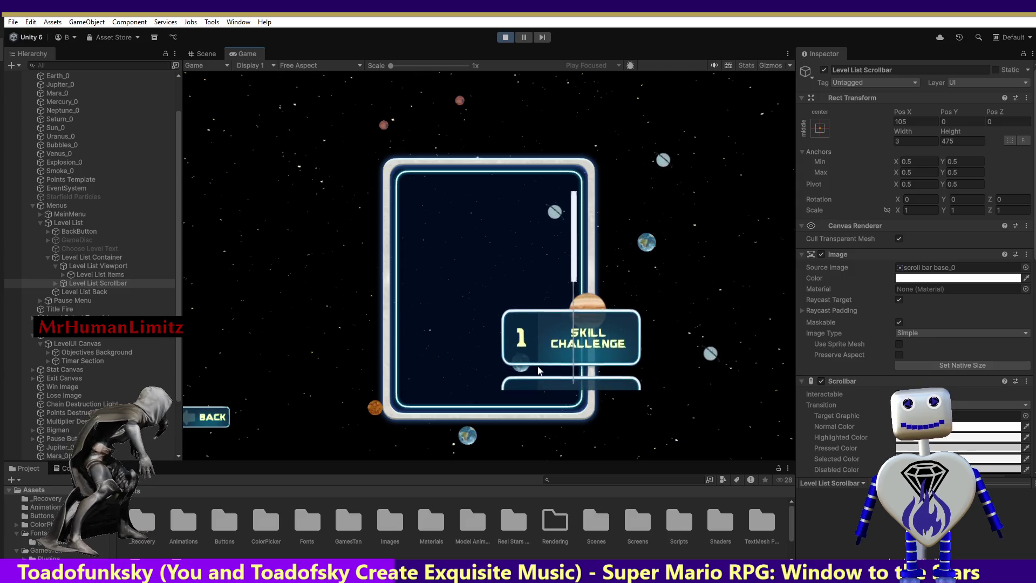
{"action": "scroll", "coordinate": [459, 357], "scroll_direction": "down", "scroll_amount": 3}
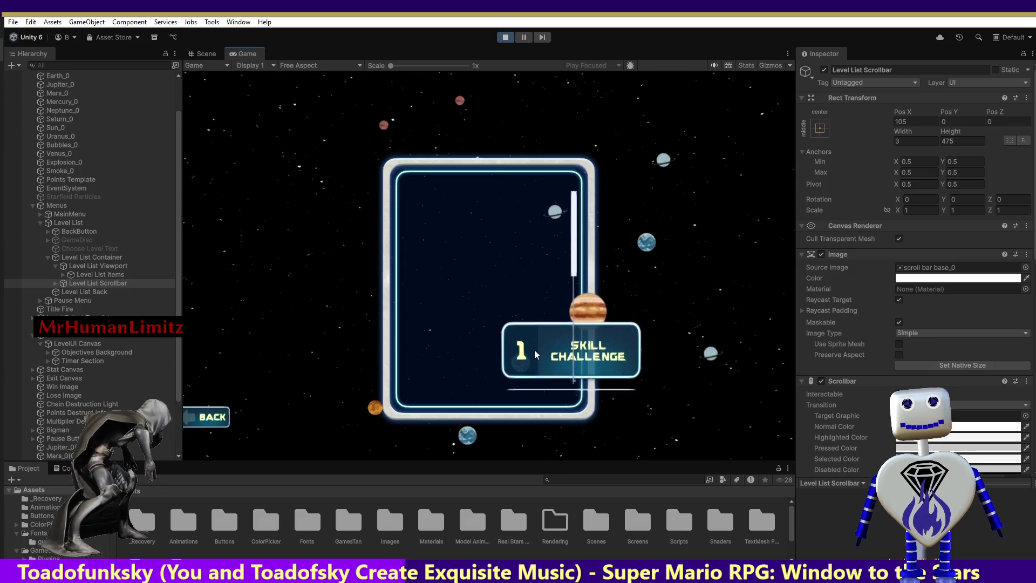
{"action": "scroll", "coordinate": [533, 344], "scroll_direction": "down", "scroll_amount": 3}
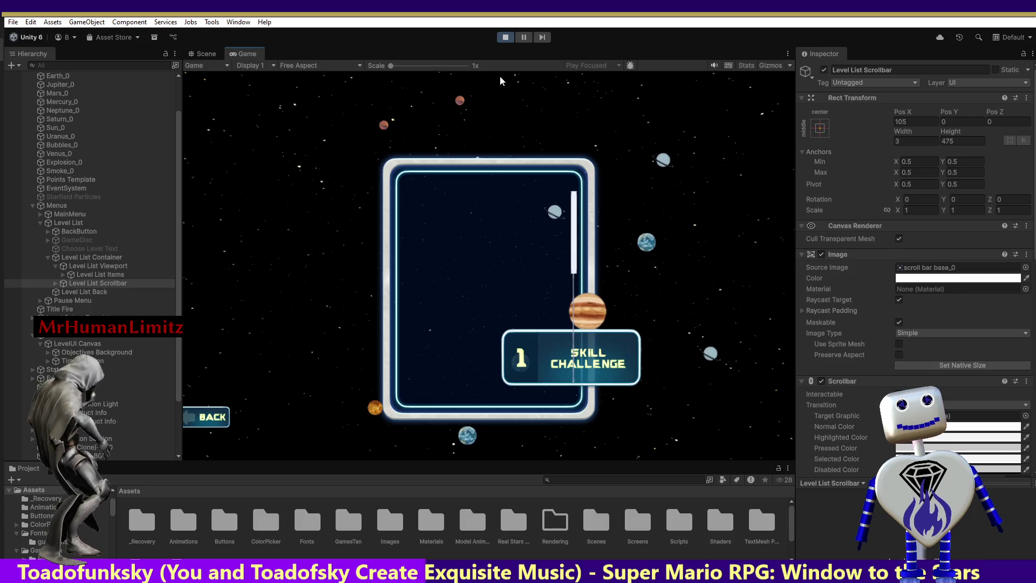
{"action": "left_click", "coordinate": [821, 381]}
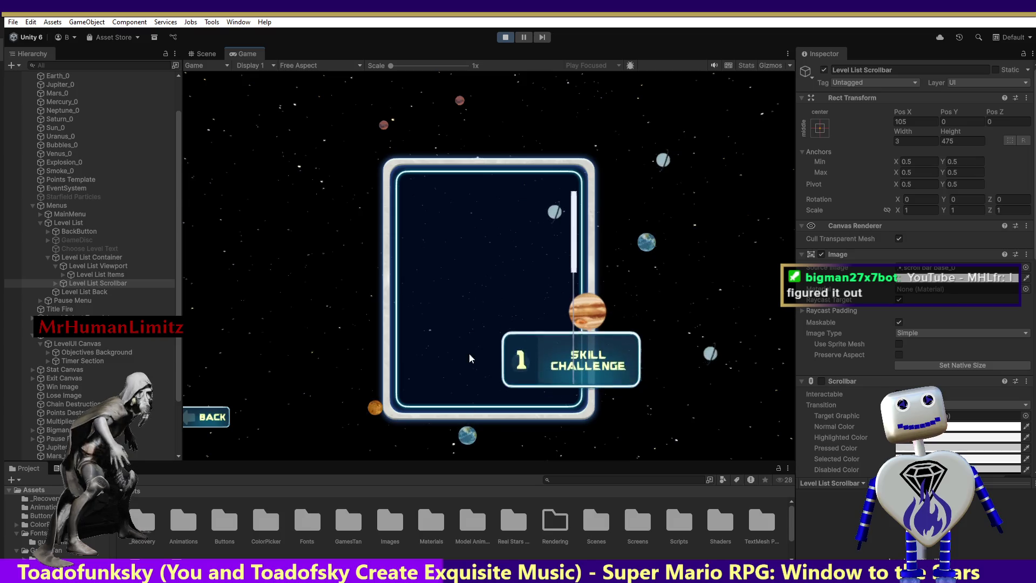
{"action": "left_click", "coordinate": [505, 37]}
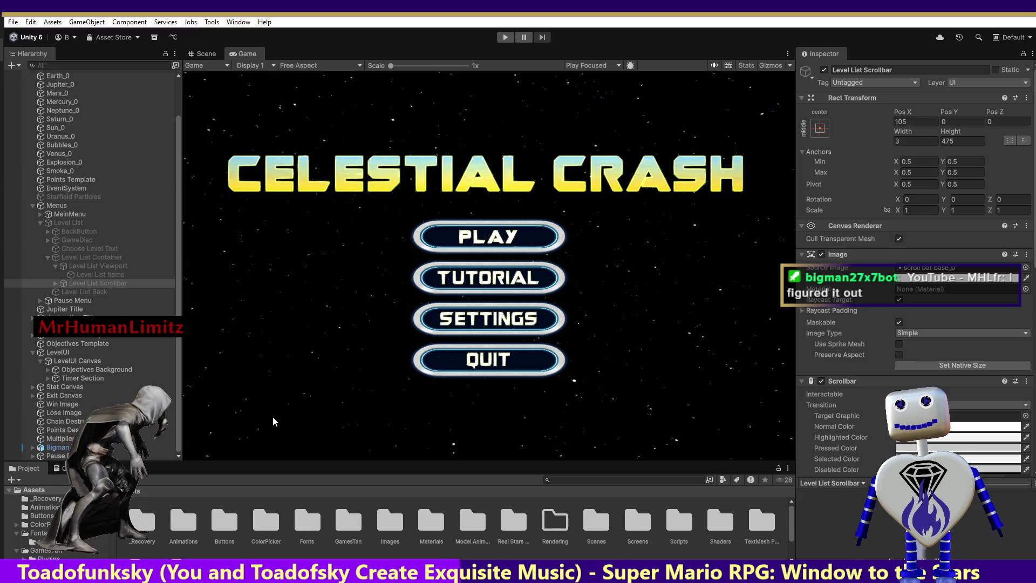
Step: Remove the Super Scroll Rect component using its options menu in the Inspector
{"action": "scroll", "coordinate": [917, 270], "scroll_direction": "down", "scroll_amount": 15}
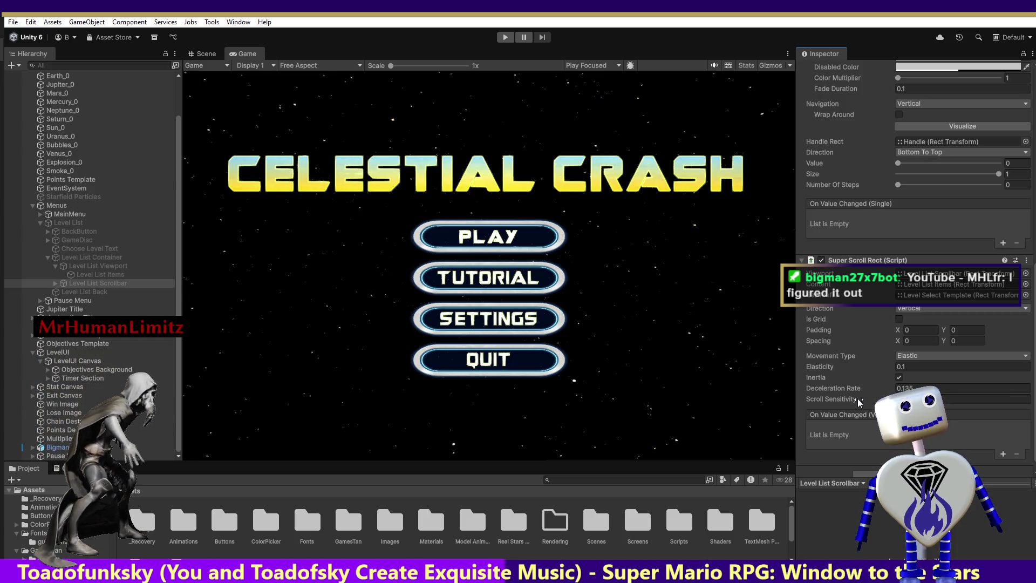
{"action": "left_click", "coordinate": [1025, 261]}
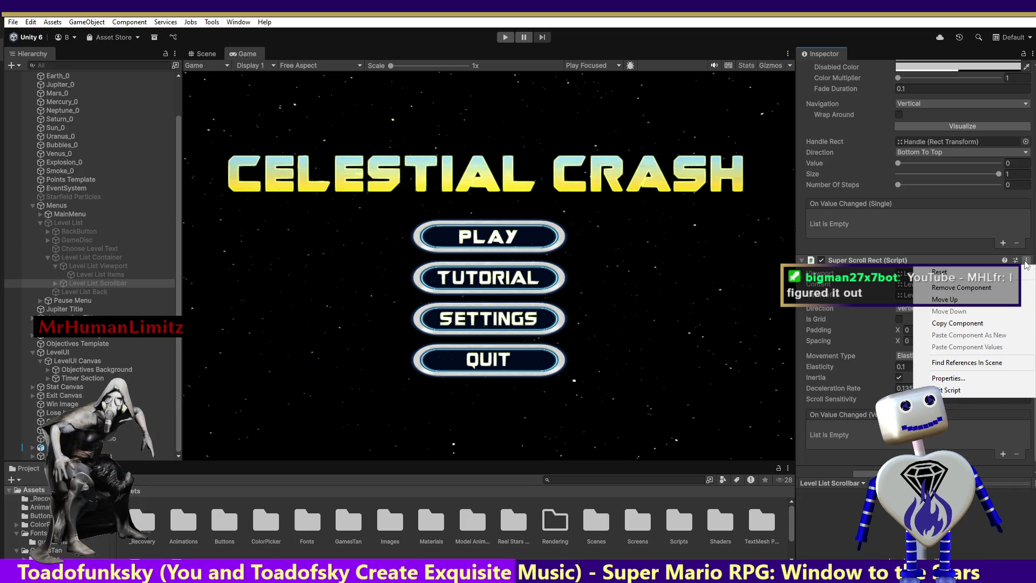
{"action": "left_click", "coordinate": [967, 287]}
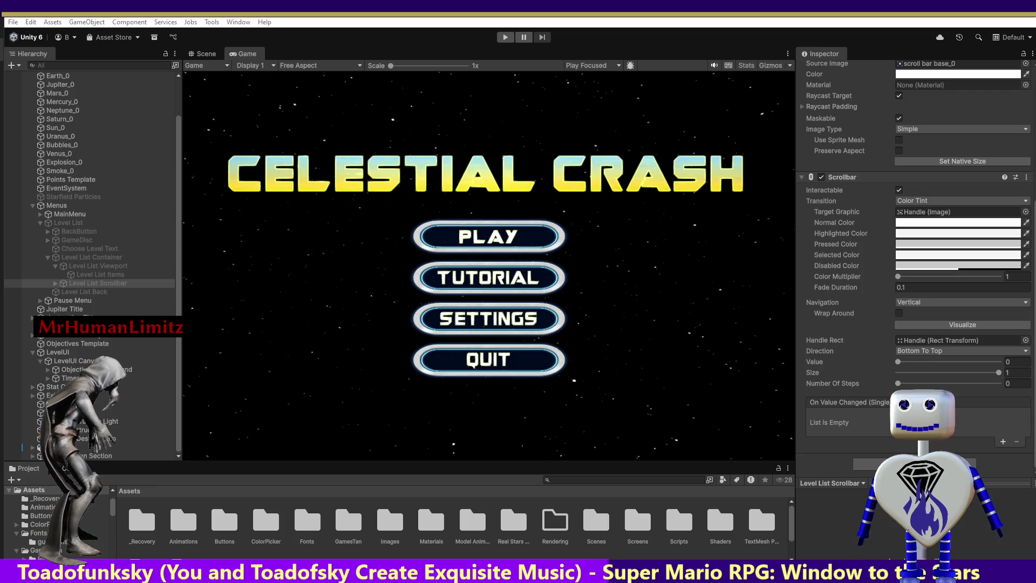
Step: Delete the GamesTan folder and confirm removing the imported assets
{"action": "key", "text": "Delete"}
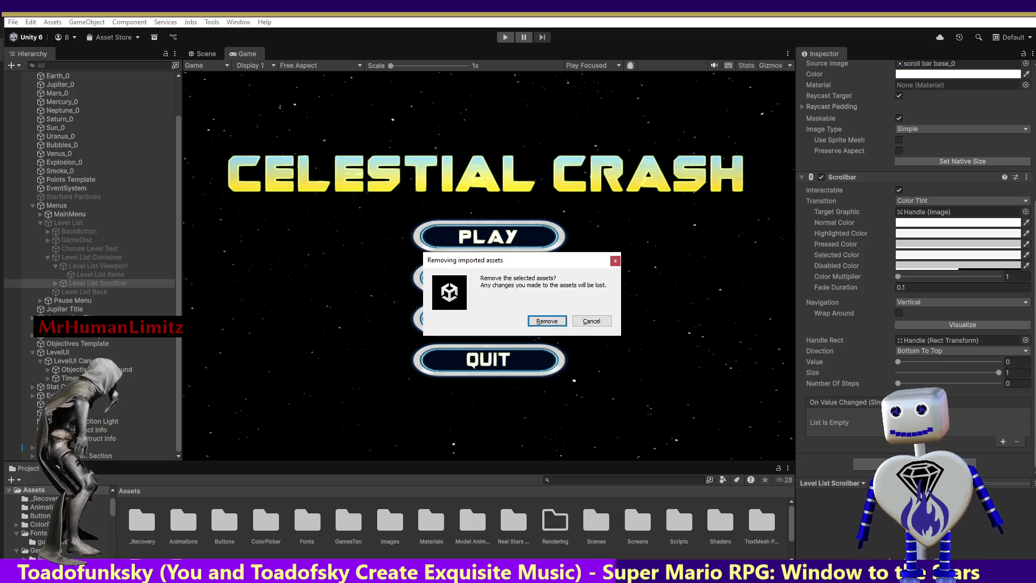
{"action": "key", "text": "Return"}
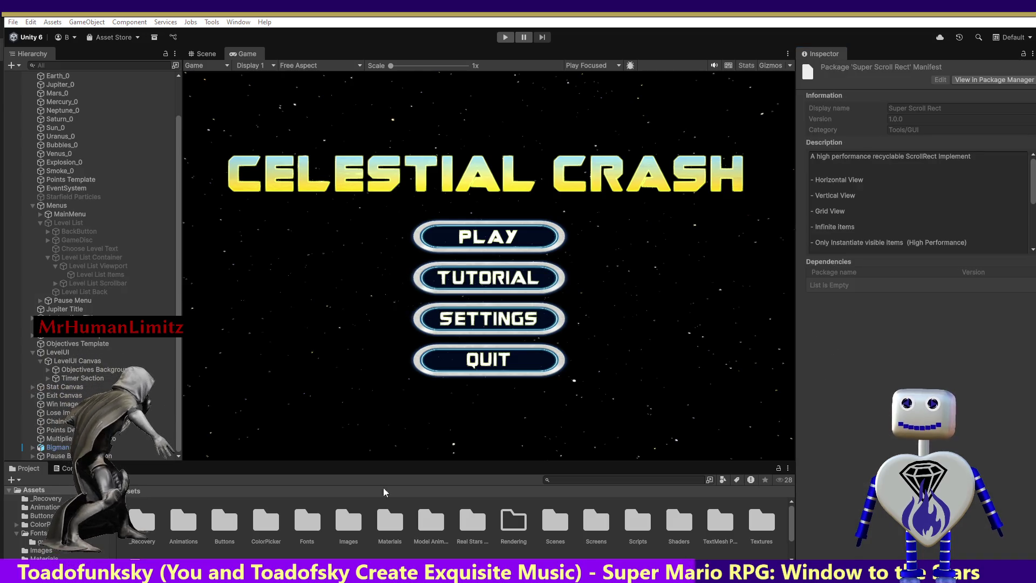
Step: Choose Asset Store Web from the Asset Store toolbar dropdown
{"action": "left_click", "coordinate": [117, 38]}
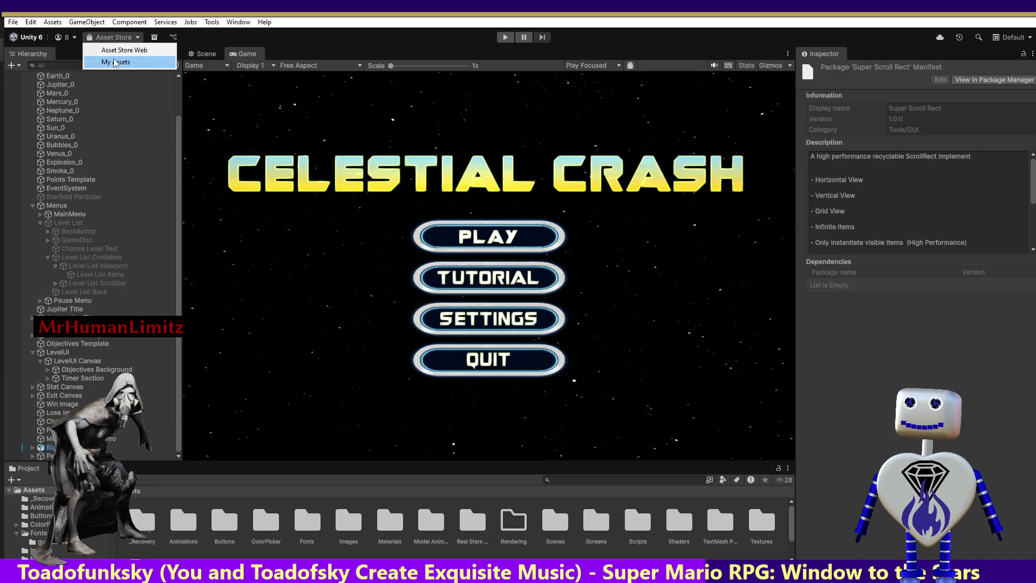
{"action": "left_click", "coordinate": [123, 50]}
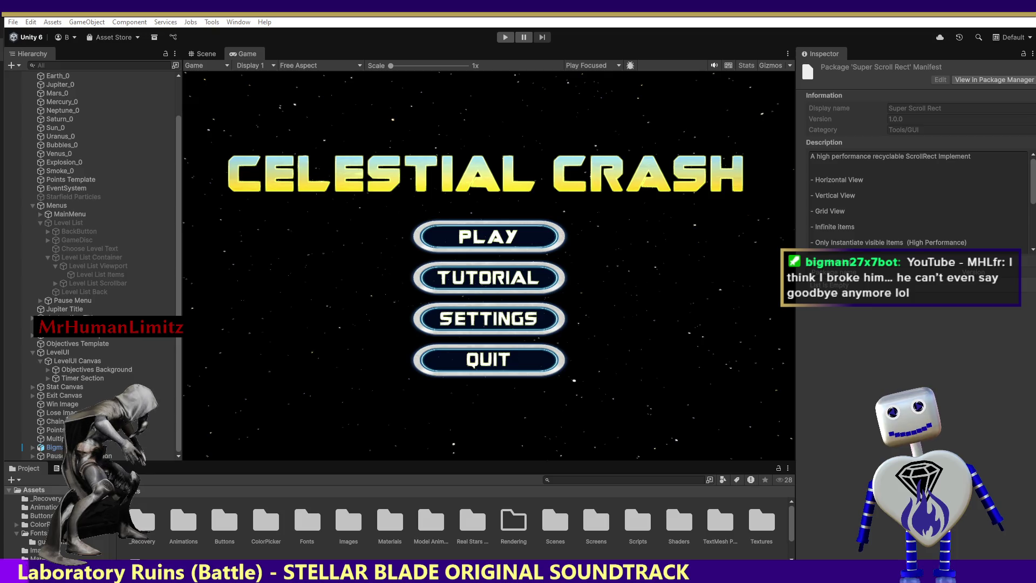
Step: Bring up the browser, scroll the scrollbar search results, and open Optimized ScrollView Adapter
{"action": "left_click_drag", "start_coordinate": [688, 530], "coordinate": [710, 140]}
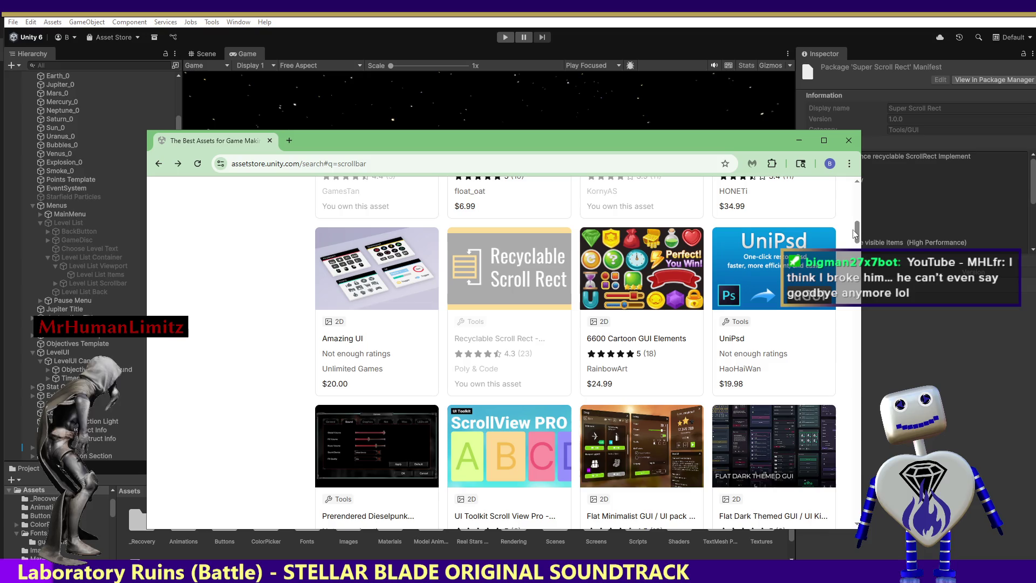
{"action": "left_click_drag", "start_coordinate": [855, 236], "coordinate": [851, 249]}
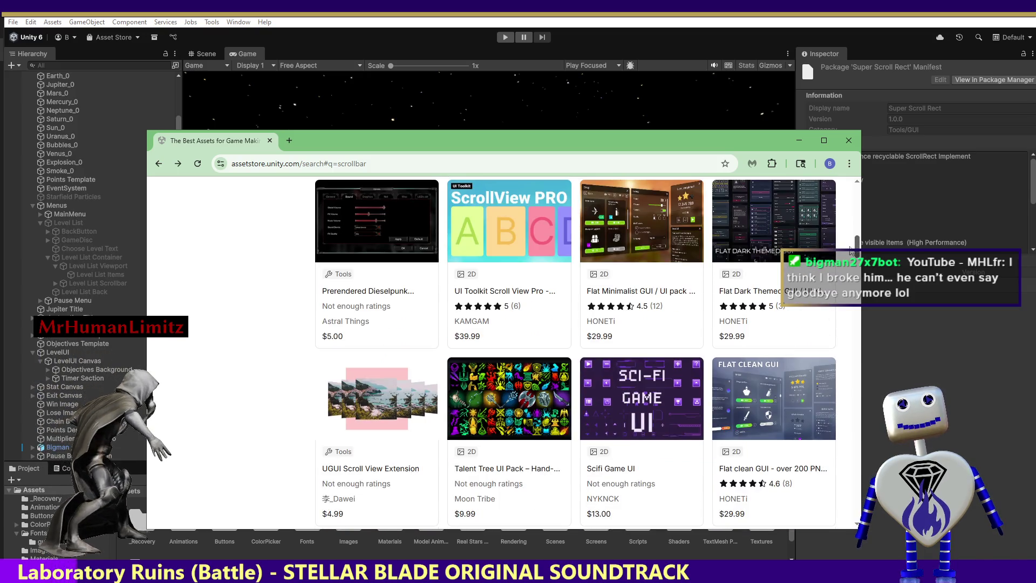
{"action": "left_click_drag", "start_coordinate": [851, 249], "coordinate": [849, 267]}
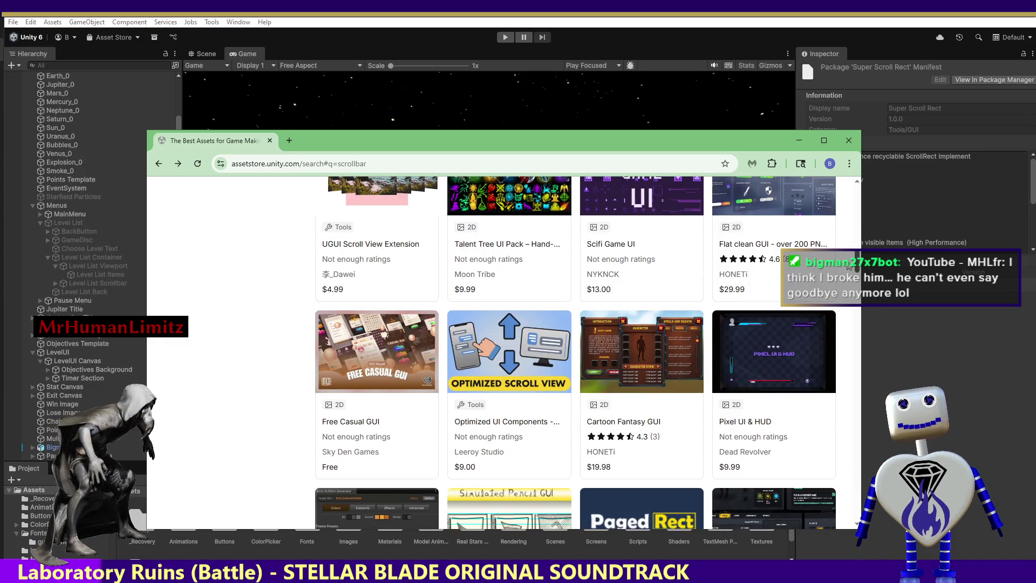
{"action": "left_click_drag", "start_coordinate": [850, 266], "coordinate": [844, 312]}
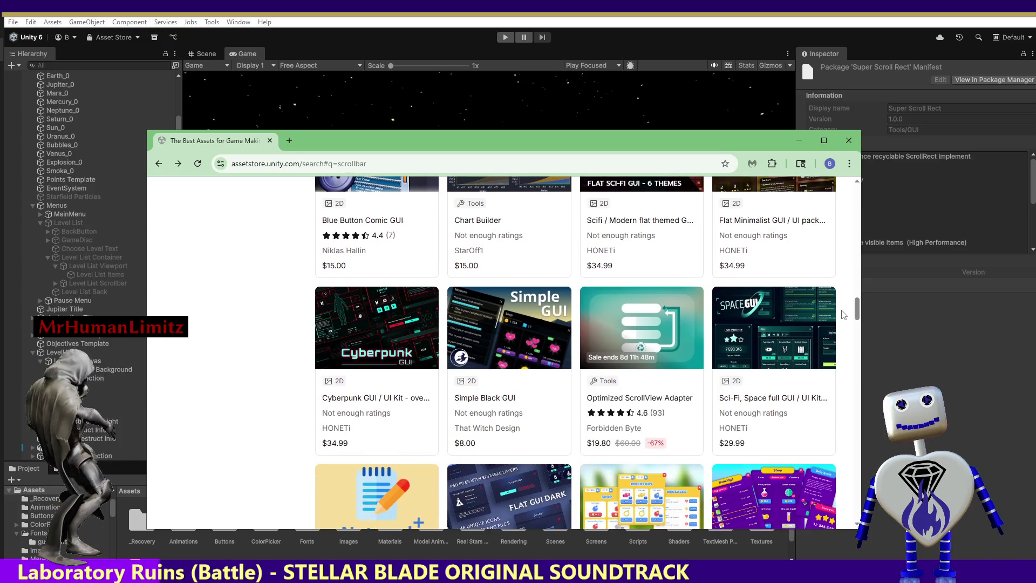
{"action": "left_click", "coordinate": [642, 330]}
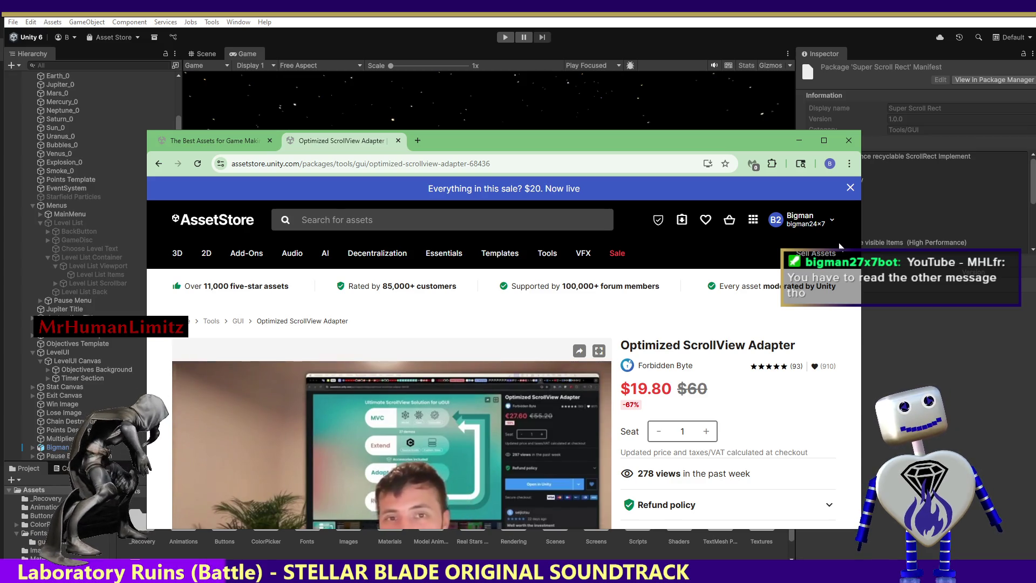
{"action": "mouse_move", "coordinate": [835, 244]}
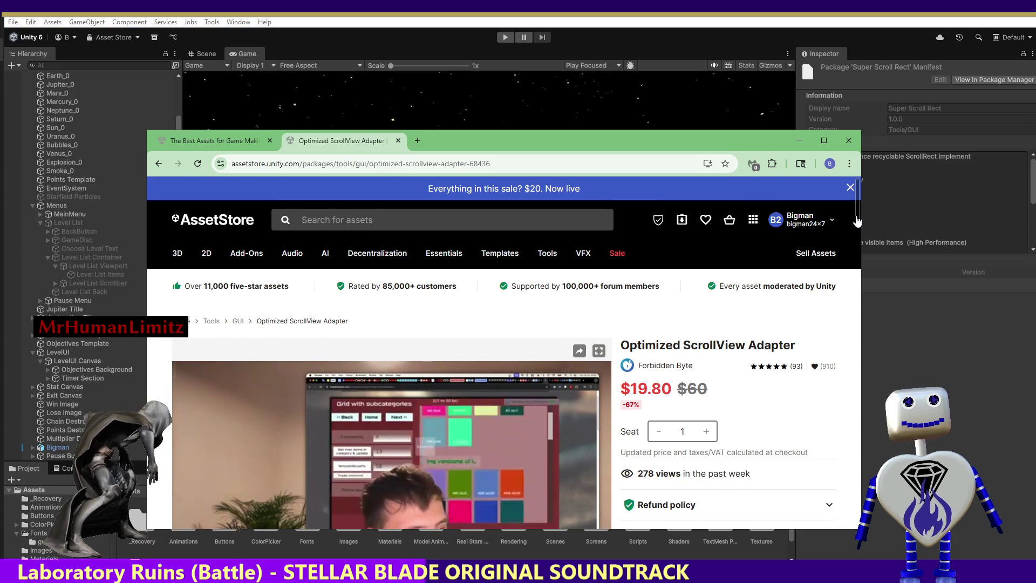
Step: Review the Optimized ScrollView Adapter page's Buy Now area and reviews, then move the browser aside
{"action": "scroll", "coordinate": [850, 233], "scroll_direction": "down", "scroll_amount": 2}
{"action": "scroll", "coordinate": [850, 237], "scroll_direction": "down", "scroll_amount": 3}
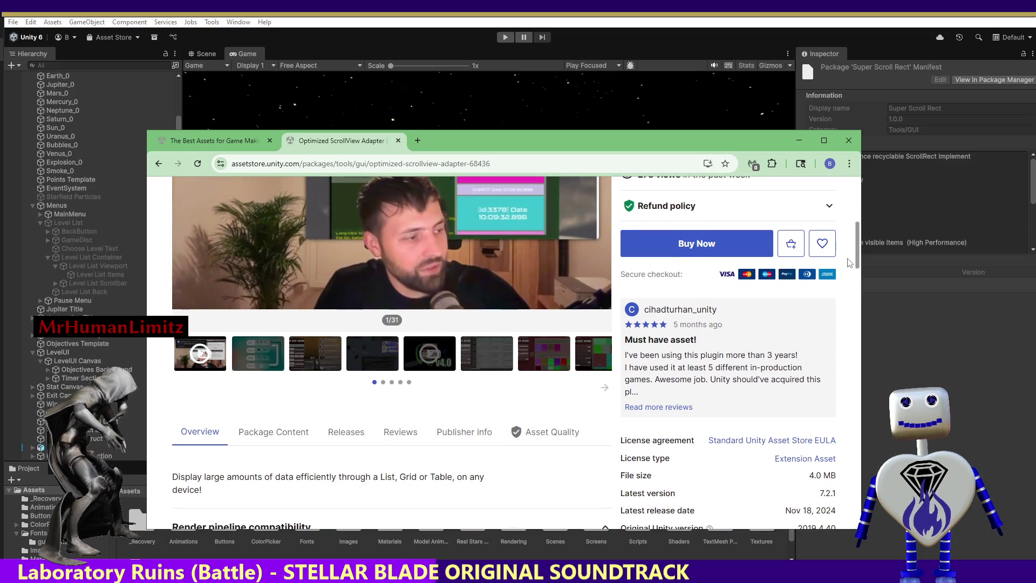
{"action": "scroll", "coordinate": [851, 254], "scroll_direction": "up", "scroll_amount": 1}
{"action": "scroll", "coordinate": [851, 255], "scroll_direction": "up", "scroll_amount": 2}
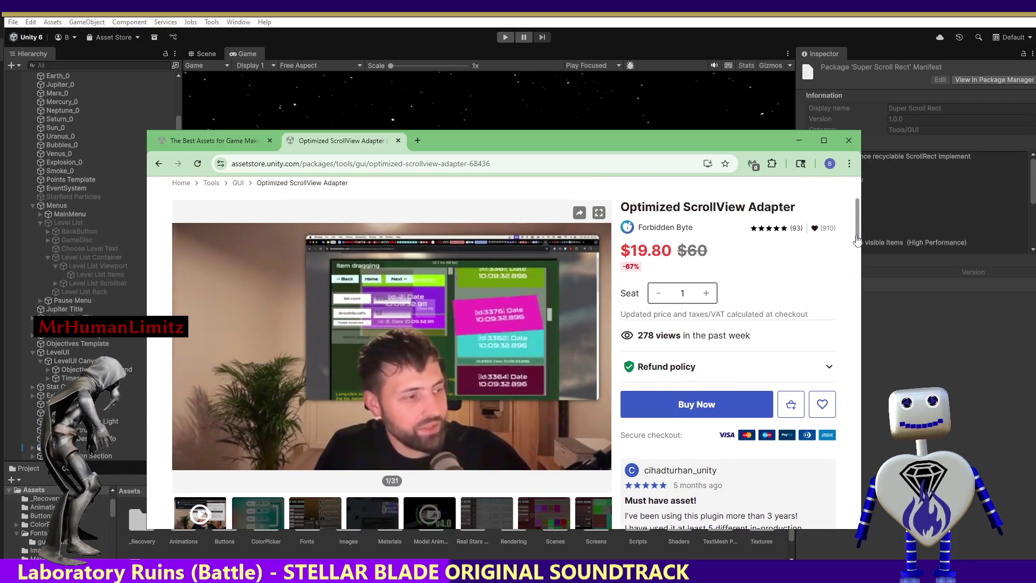
{"action": "scroll", "coordinate": [857, 240], "scroll_direction": "down", "scroll_amount": 1}
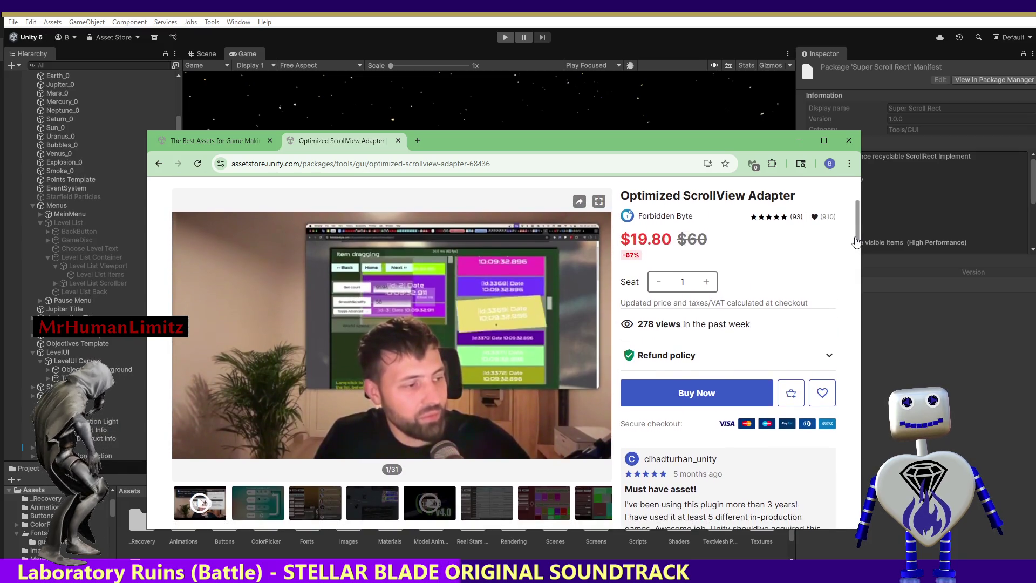
{"action": "scroll", "coordinate": [810, 216], "scroll_direction": "up", "scroll_amount": 1}
{"action": "left_click_drag", "start_coordinate": [561, 138], "coordinate": [572, 540]}
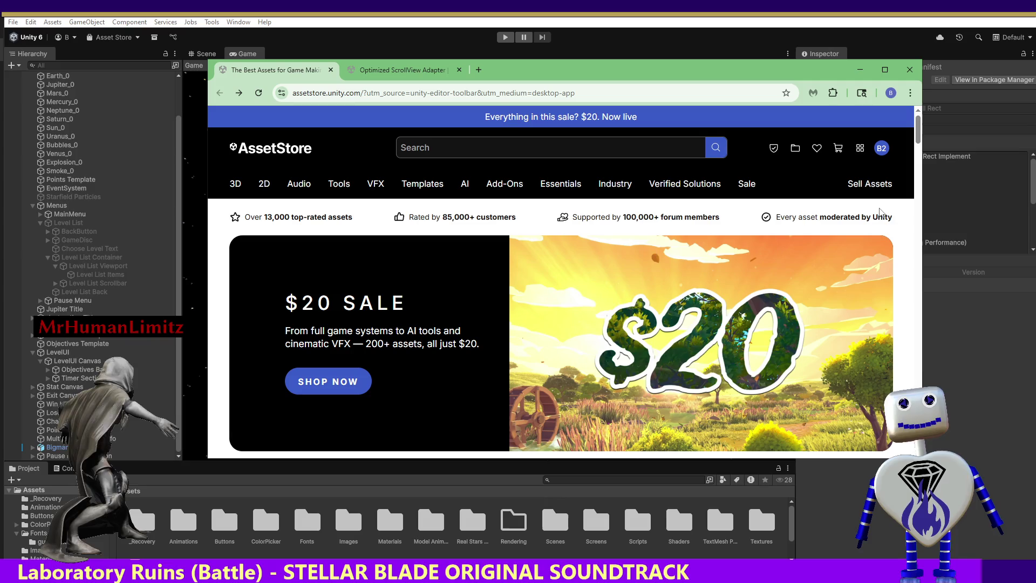
Step: Search the Asset Store for 'scrollbar' assets
{"action": "mouse_move", "coordinate": [918, 135]}
{"action": "left_mouse_down"}
{"action": "mouse_move", "coordinate": [917, 156]}
{"action": "mouse_move", "coordinate": [918, 127]}
{"action": "left_mouse_up"}
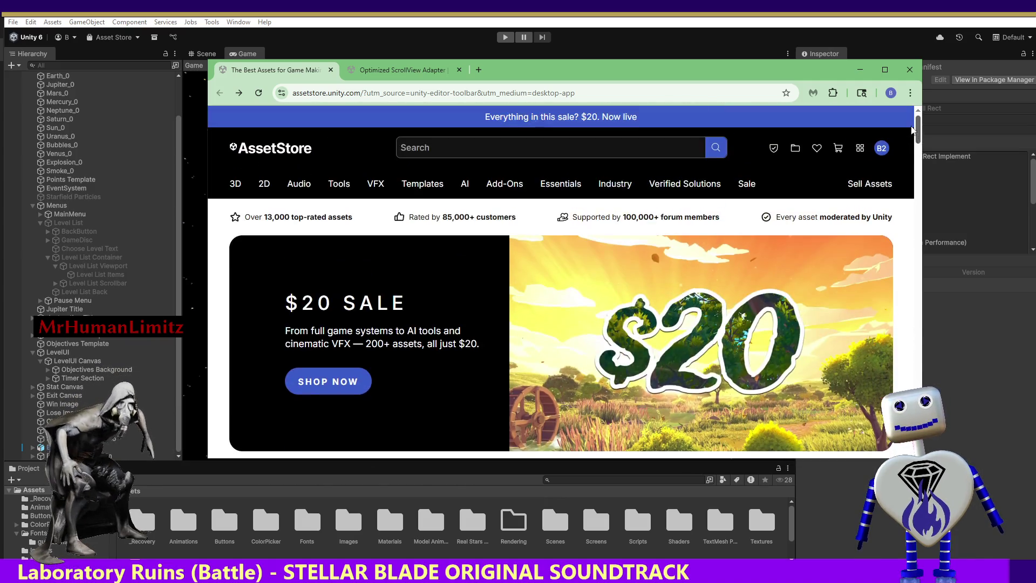
{"action": "left_click", "coordinate": [423, 145]}
{"action": "left_click", "coordinate": [434, 193]}
{"action": "type", "text": "scrollbar"}
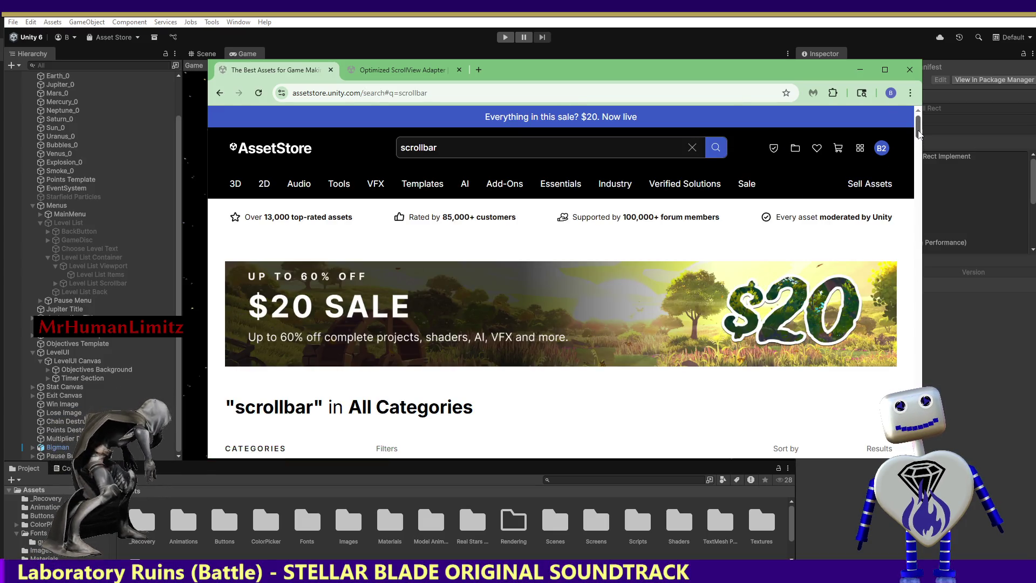
{"action": "left_click_drag", "start_coordinate": [917, 135], "coordinate": [917, 157]}
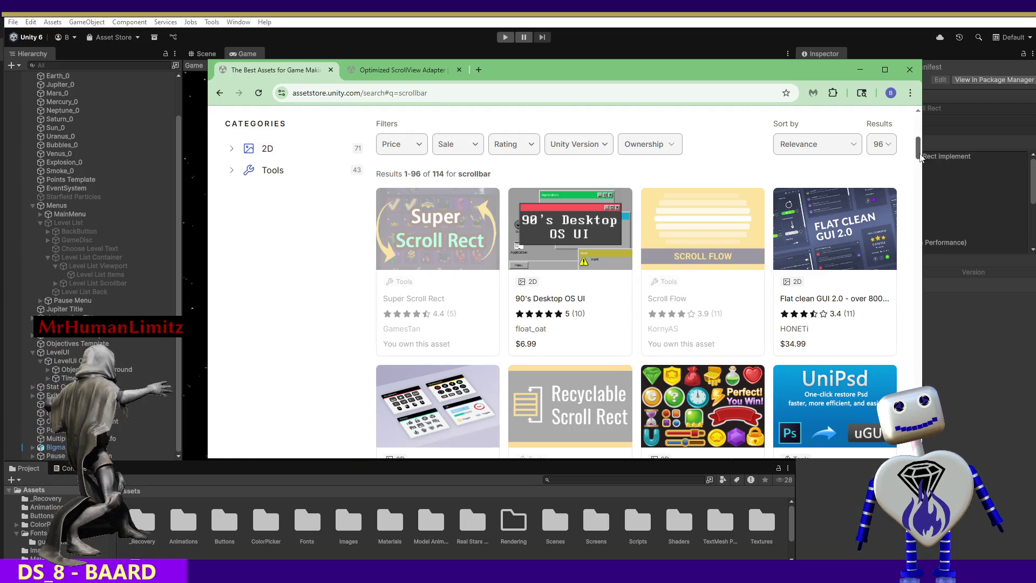
Step: Review the Super Scroll Rect product page, then return to the scrollbar results
{"action": "left_click", "coordinate": [441, 228]}
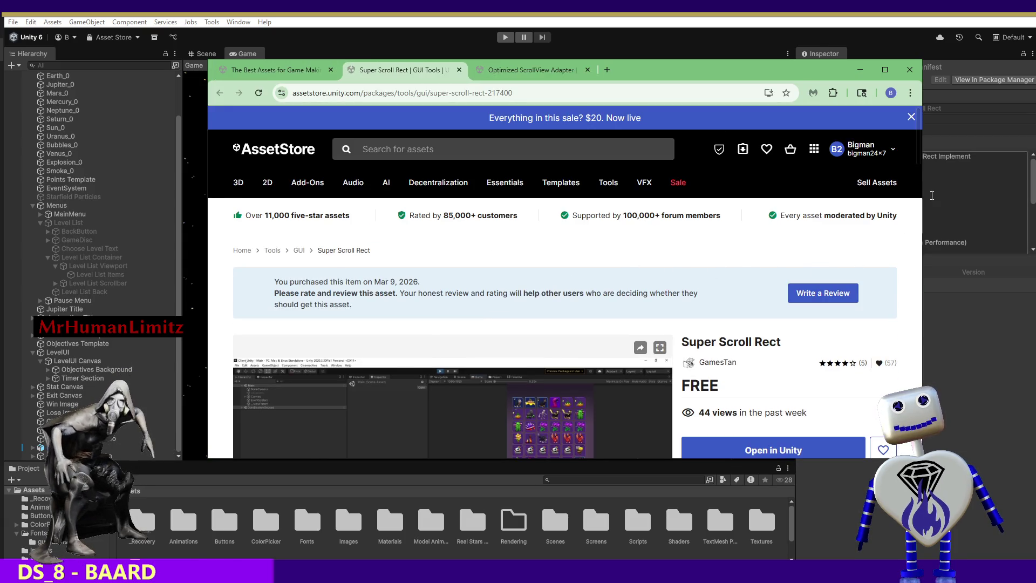
{"action": "left_click_drag", "start_coordinate": [918, 153], "coordinate": [916, 184]}
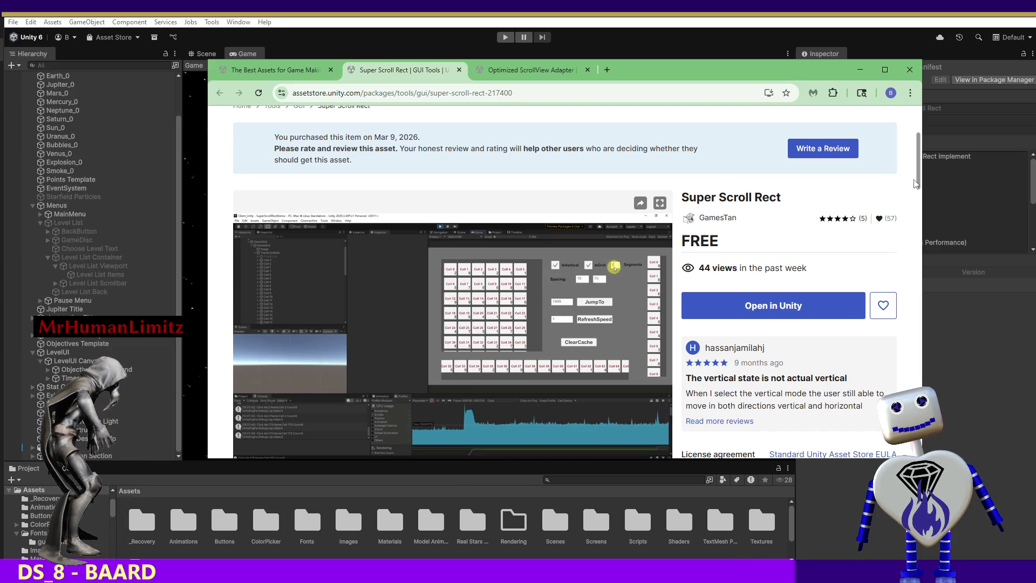
{"action": "scroll", "coordinate": [914, 187], "scroll_direction": "down", "scroll_amount": 1}
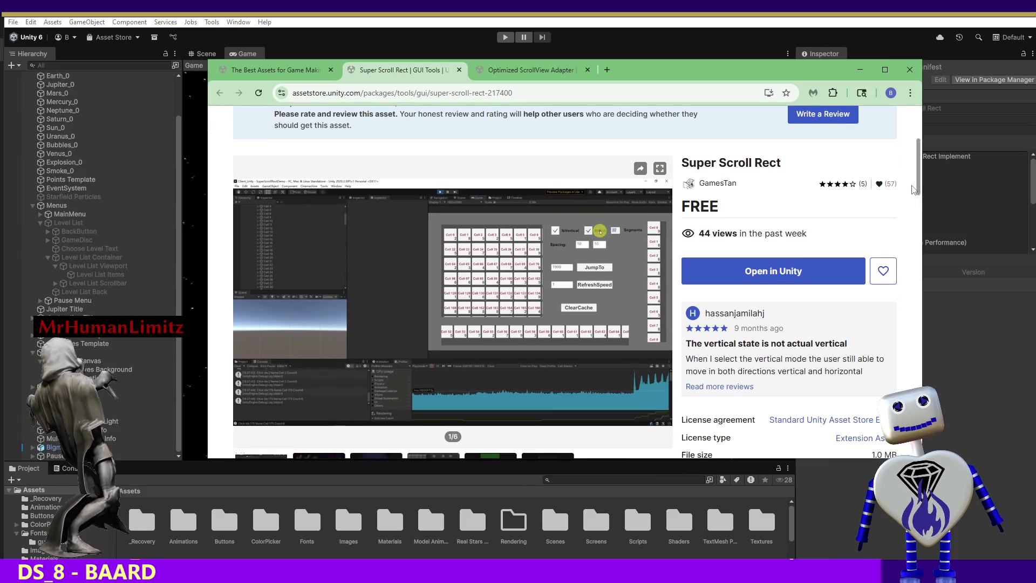
{"action": "scroll", "coordinate": [914, 194], "scroll_direction": "down", "scroll_amount": 1}
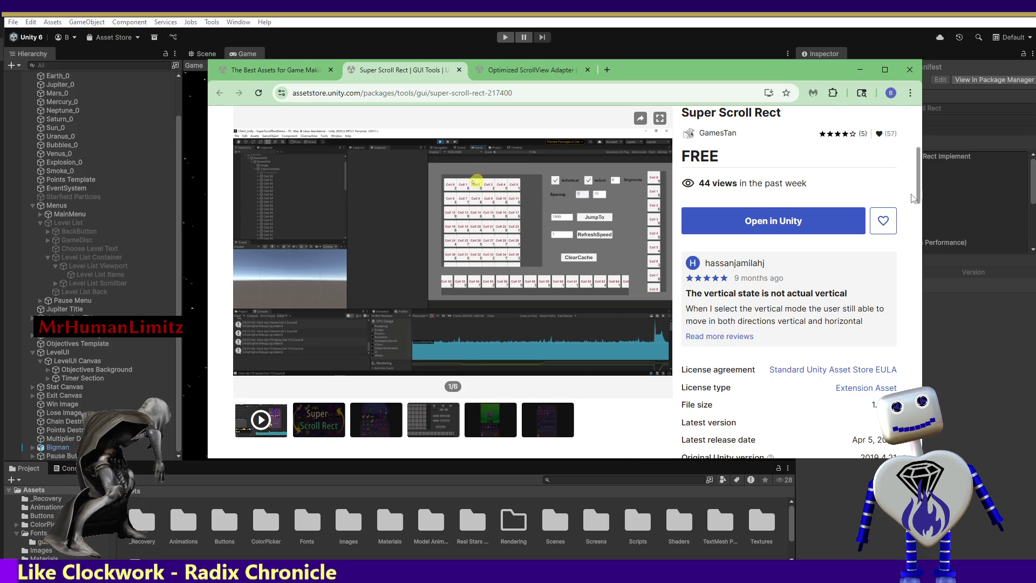
{"action": "scroll", "coordinate": [912, 198], "scroll_direction": "up", "scroll_amount": 1}
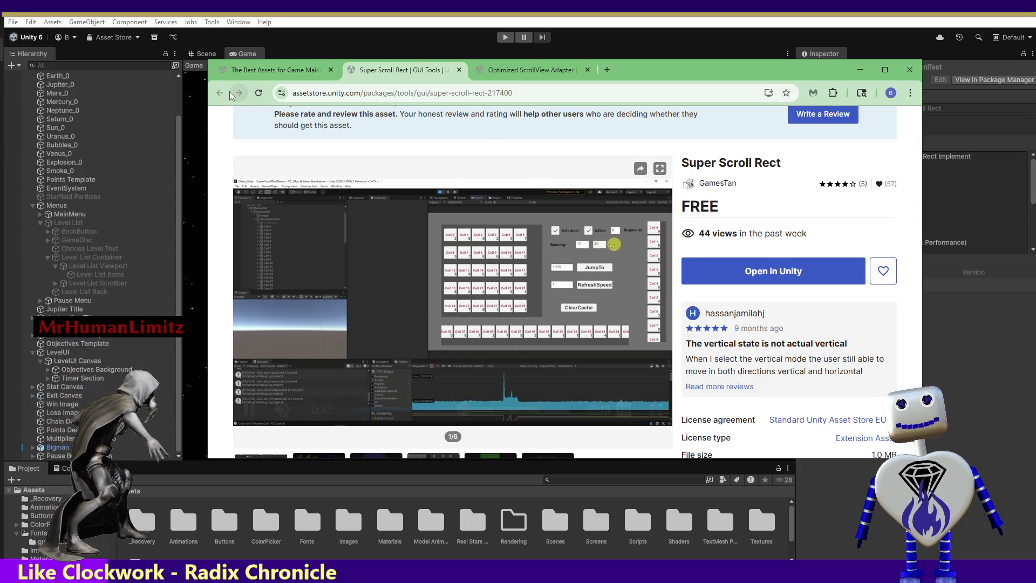
{"action": "left_click", "coordinate": [243, 83]}
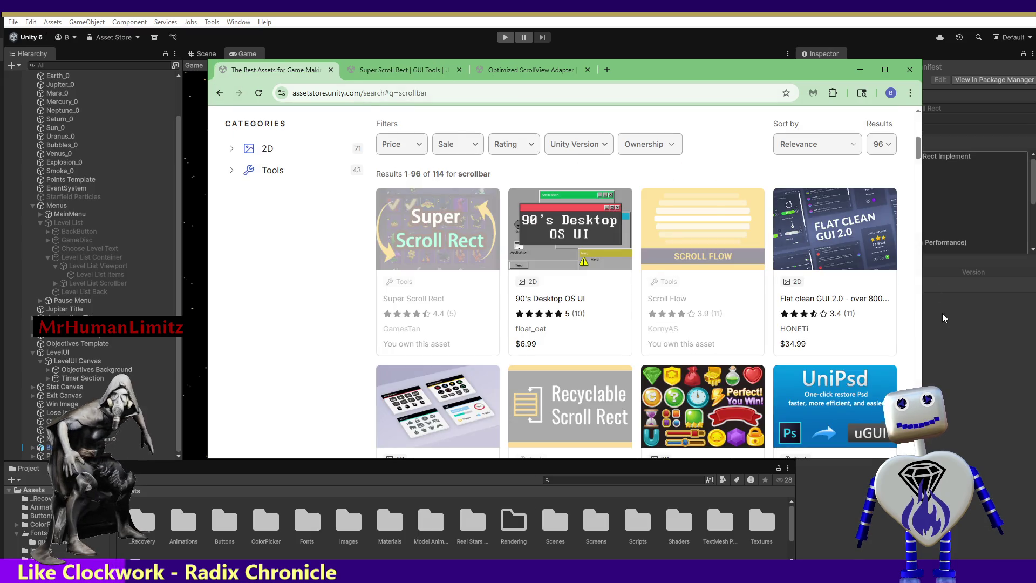
Step: Scroll the scrollbar results down past Evo UI ($60.00) to the free Perfect scroll-snap card
{"action": "left_click_drag", "start_coordinate": [922, 157], "coordinate": [888, 246]}
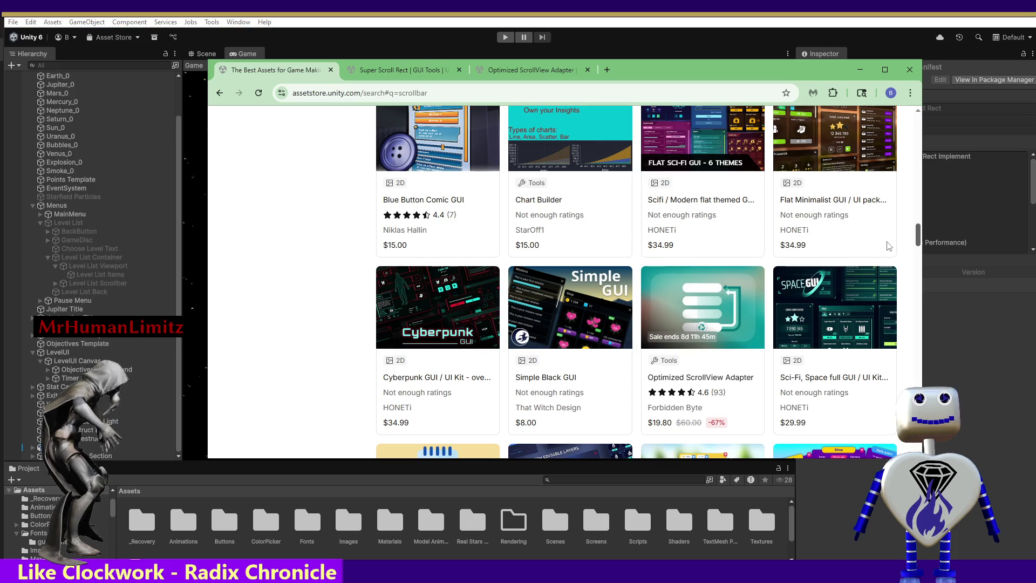
{"action": "left_click_drag", "start_coordinate": [889, 245], "coordinate": [888, 250]}
{"action": "scroll", "coordinate": [886, 248], "scroll_direction": "down", "scroll_amount": 2}
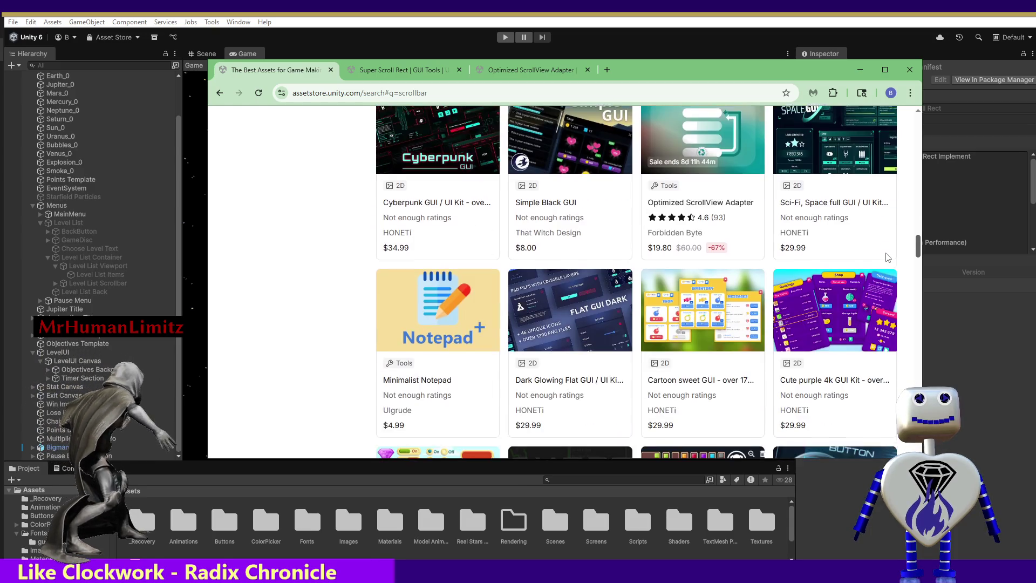
{"action": "scroll", "coordinate": [887, 260], "scroll_direction": "down", "scroll_amount": 2}
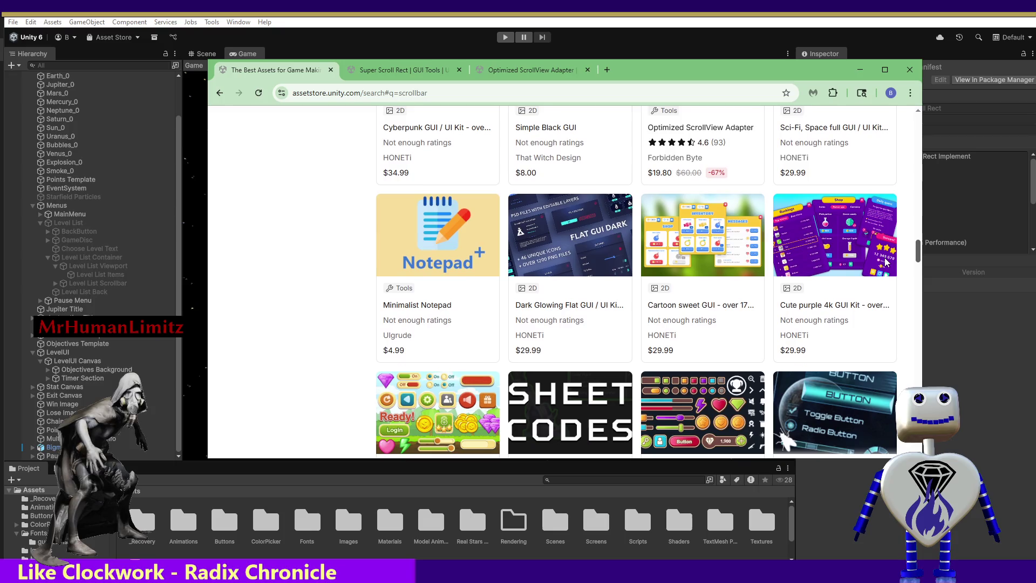
{"action": "scroll", "coordinate": [887, 265], "scroll_direction": "down", "scroll_amount": 2}
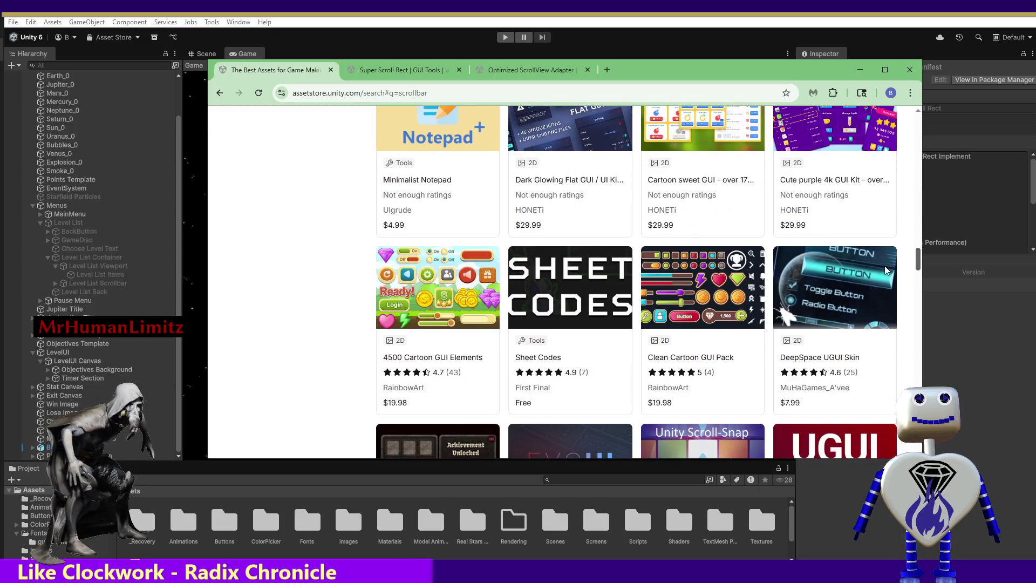
{"action": "scroll", "coordinate": [885, 270], "scroll_direction": "down", "scroll_amount": 1}
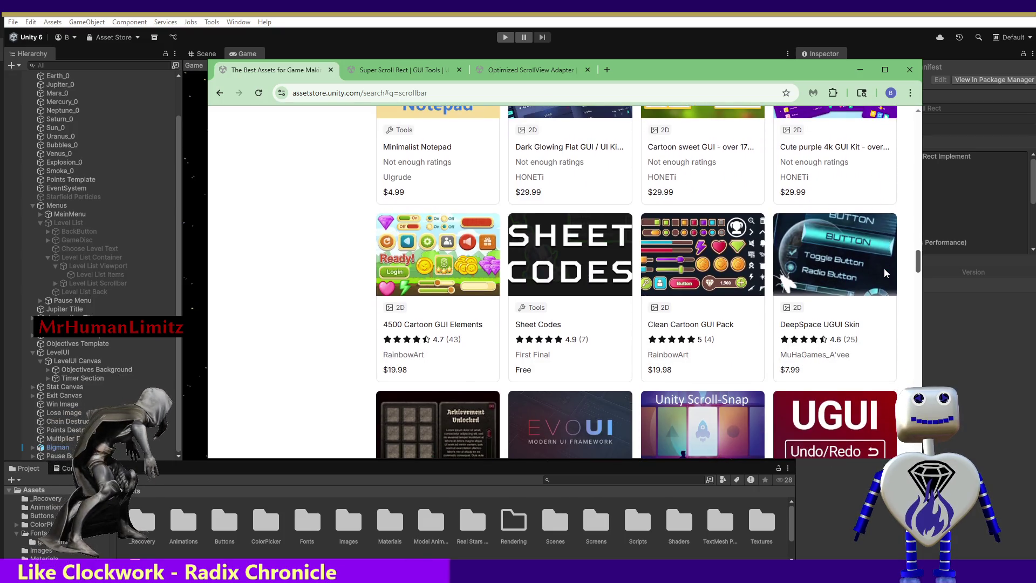
{"action": "scroll", "coordinate": [886, 274], "scroll_direction": "down", "scroll_amount": 2}
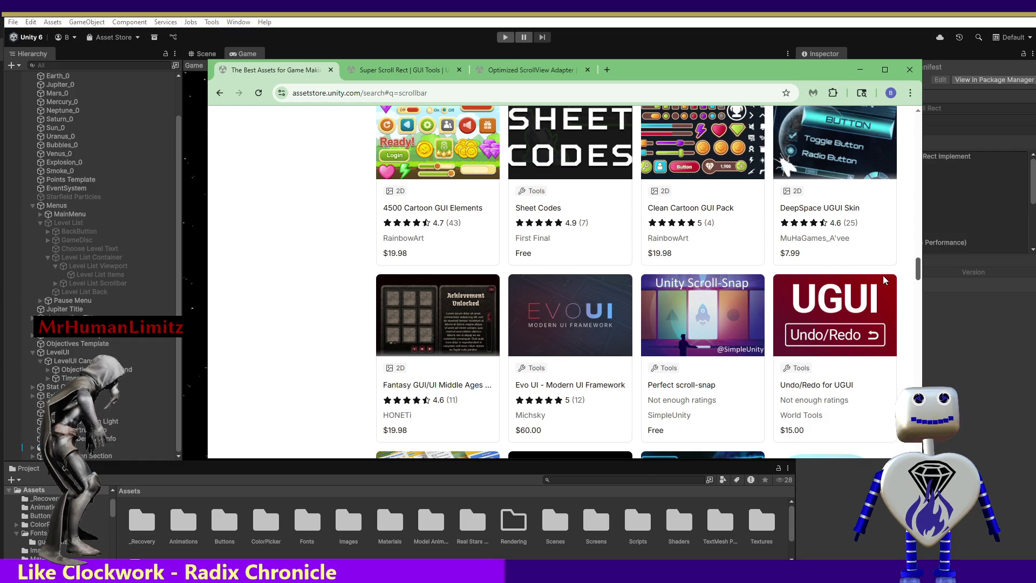
{"action": "scroll", "coordinate": [882, 275], "scroll_direction": "down", "scroll_amount": 1}
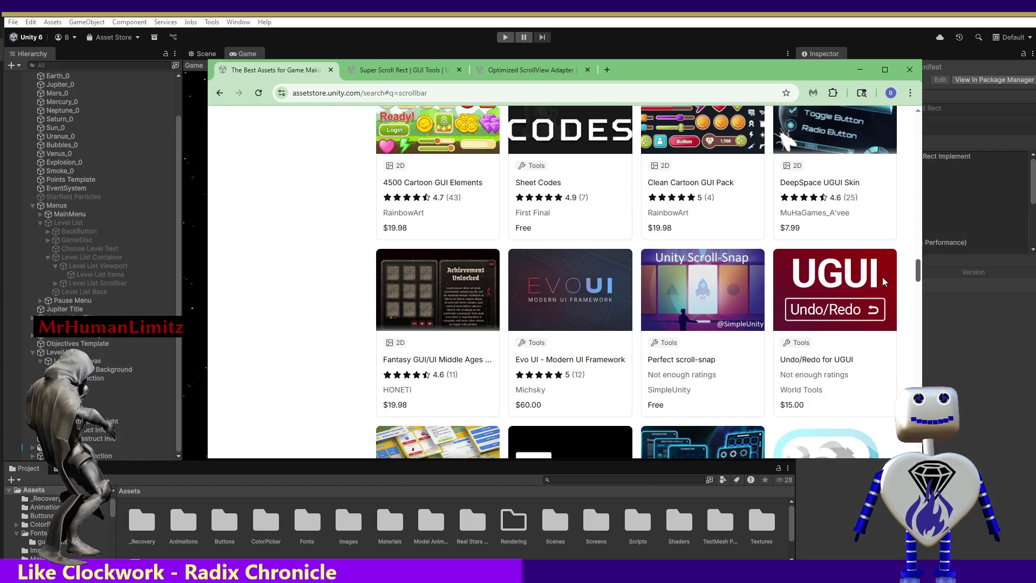
Step: Add the free Perfect scroll-snap asset to My Assets from its product page
{"action": "left_click", "coordinate": [690, 360]}
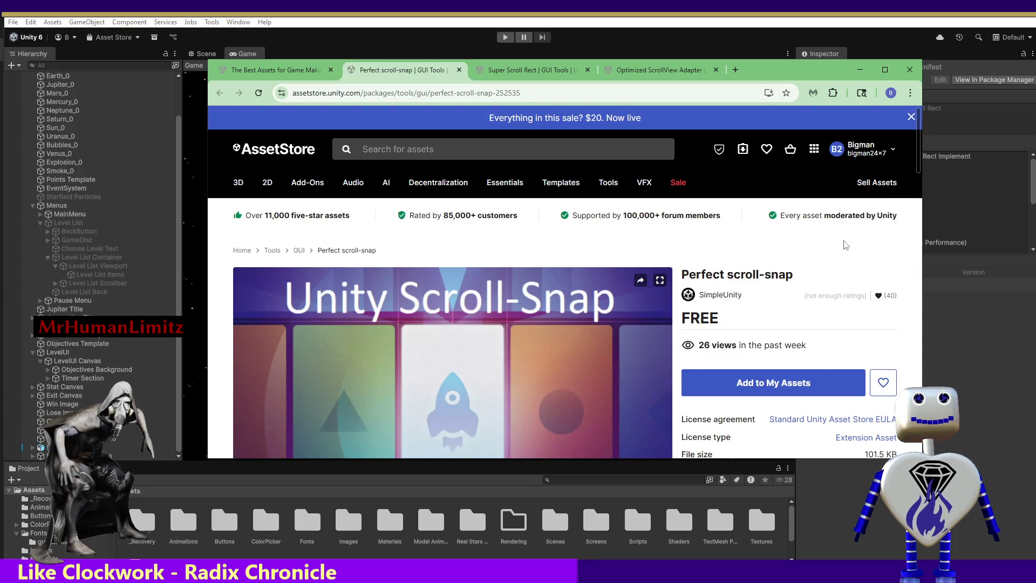
{"action": "left_click_drag", "start_coordinate": [919, 162], "coordinate": [892, 289]}
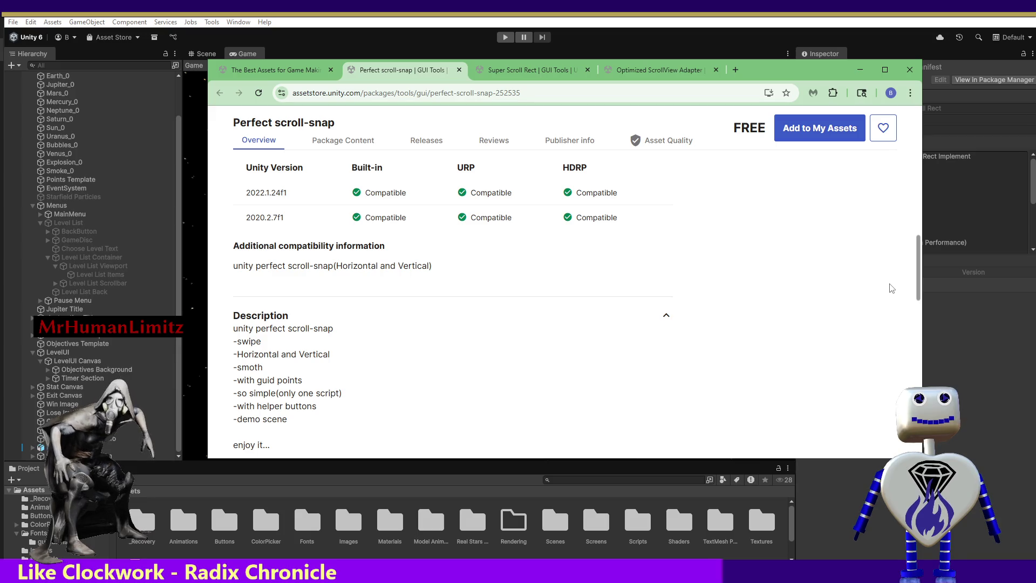
{"action": "mouse_move", "coordinate": [892, 288]}
{"action": "left_mouse_down"}
{"action": "mouse_move", "coordinate": [890, 320]}
{"action": "mouse_move", "coordinate": [902, 159]}
{"action": "left_mouse_up"}
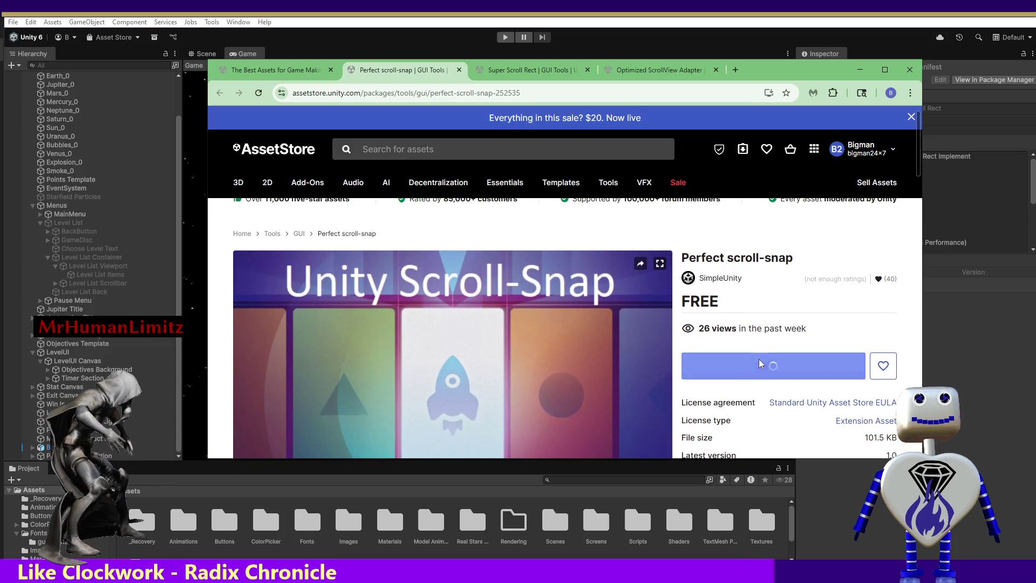
{"action": "left_click", "coordinate": [755, 367]}
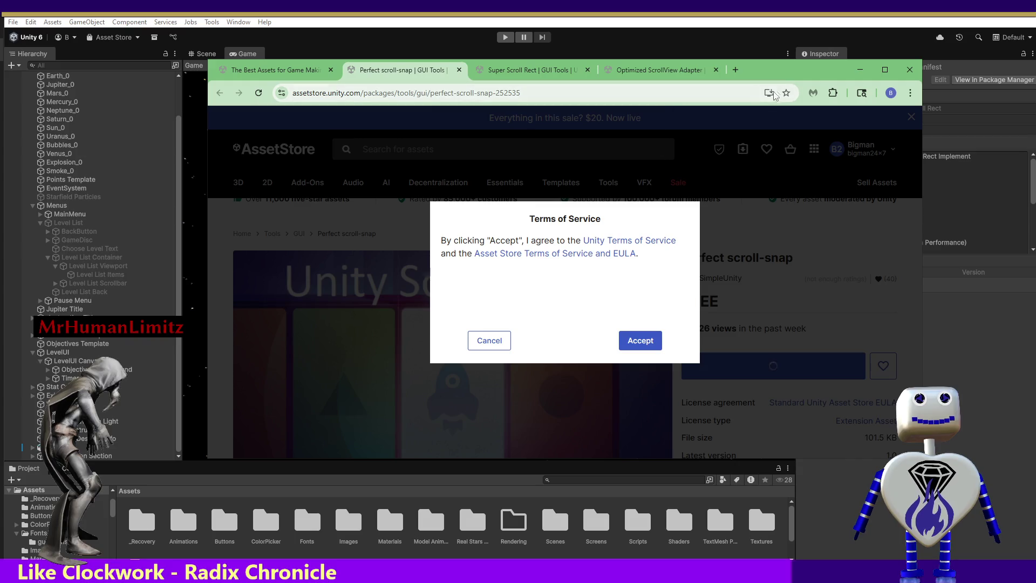
Step: Switch to the Unity editor and back, returning to the scrollbar search results
{"action": "left_click", "coordinate": [860, 69]}
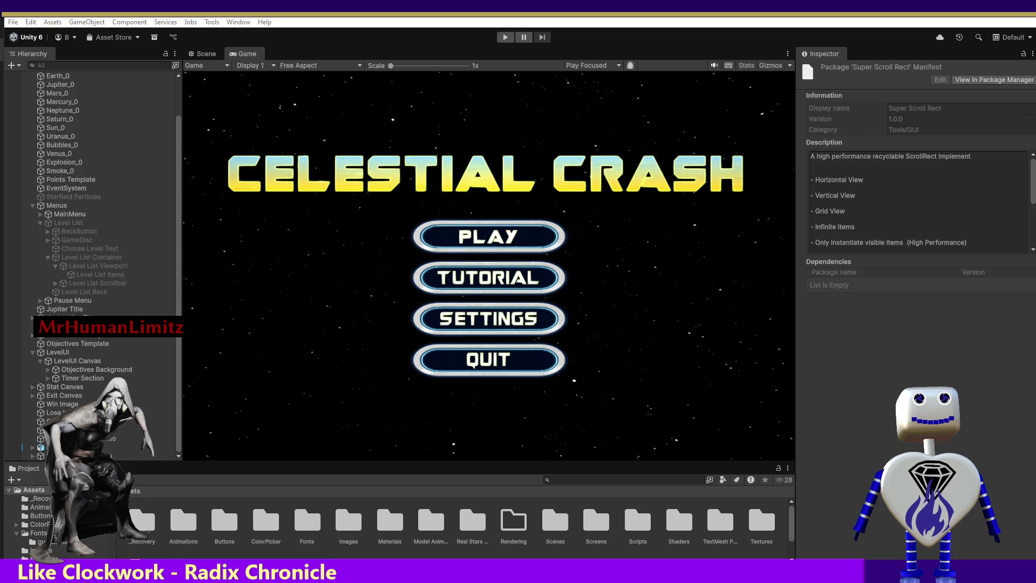
{"action": "key", "text": "alt+Tab"}
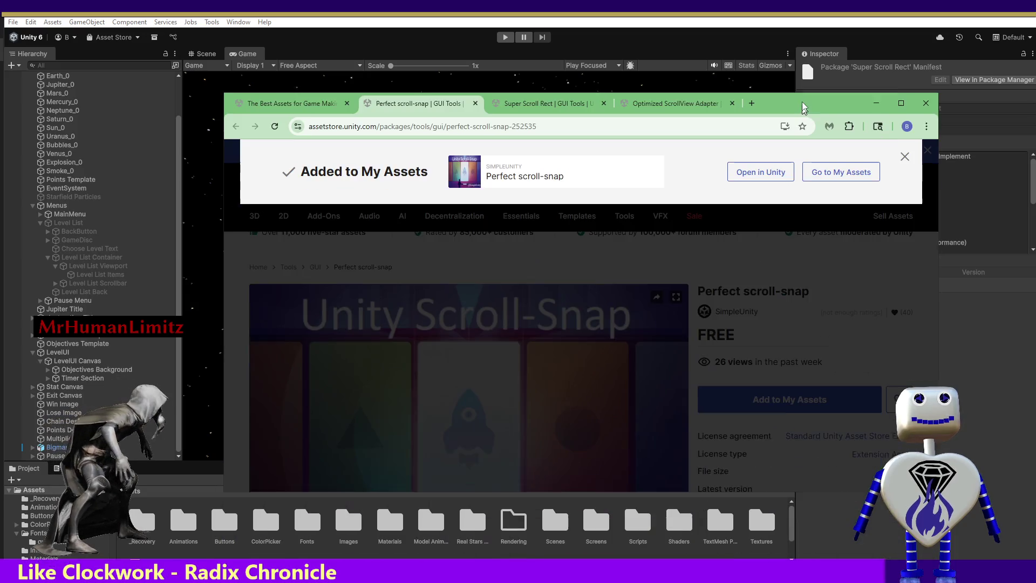
{"action": "left_click", "coordinate": [291, 96]}
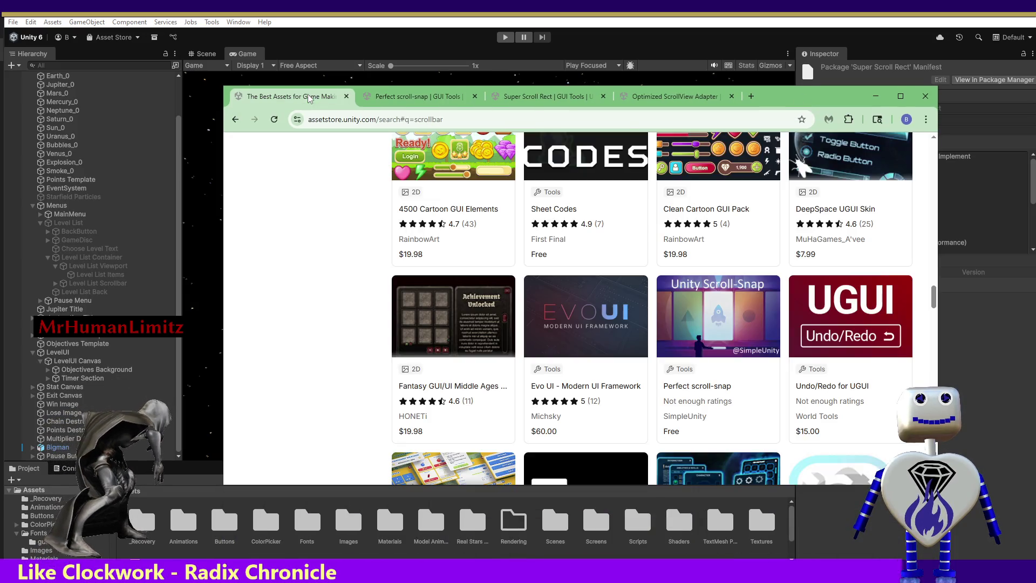
{"action": "left_click_drag", "start_coordinate": [934, 300], "coordinate": [936, 352]}
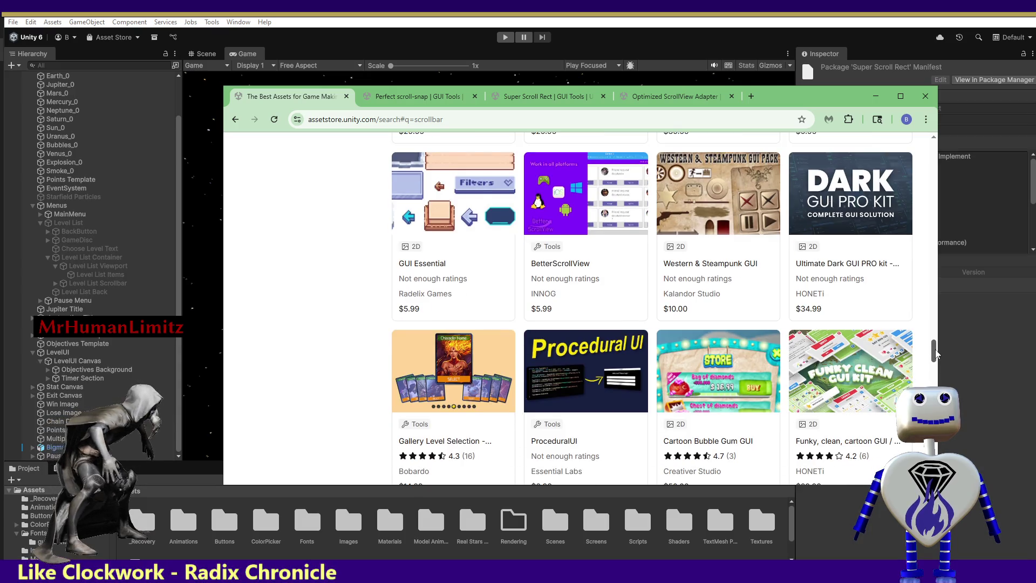
{"action": "left_click_drag", "start_coordinate": [936, 354], "coordinate": [937, 379]}
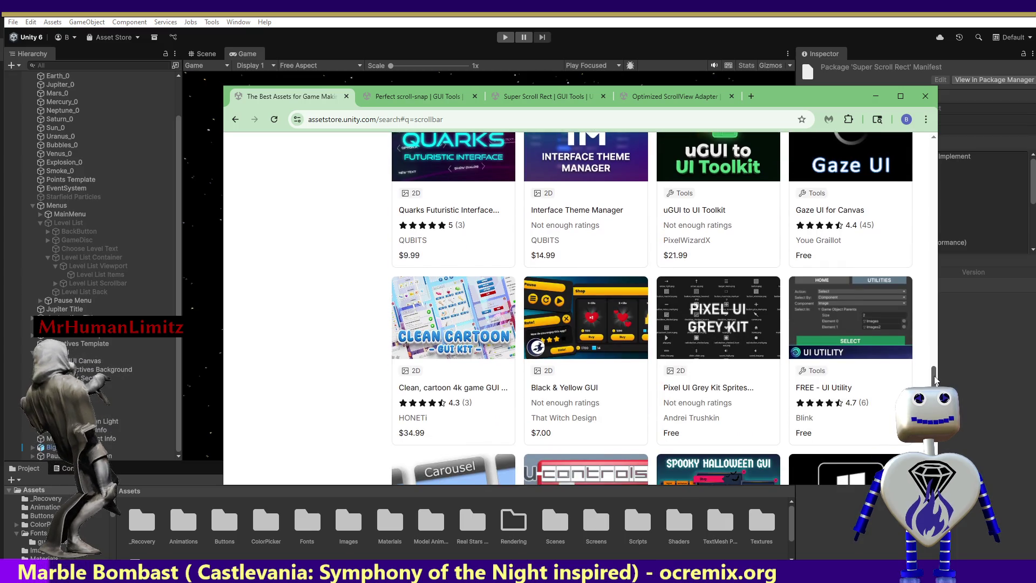
{"action": "left_click_drag", "start_coordinate": [936, 380], "coordinate": [936, 384]}
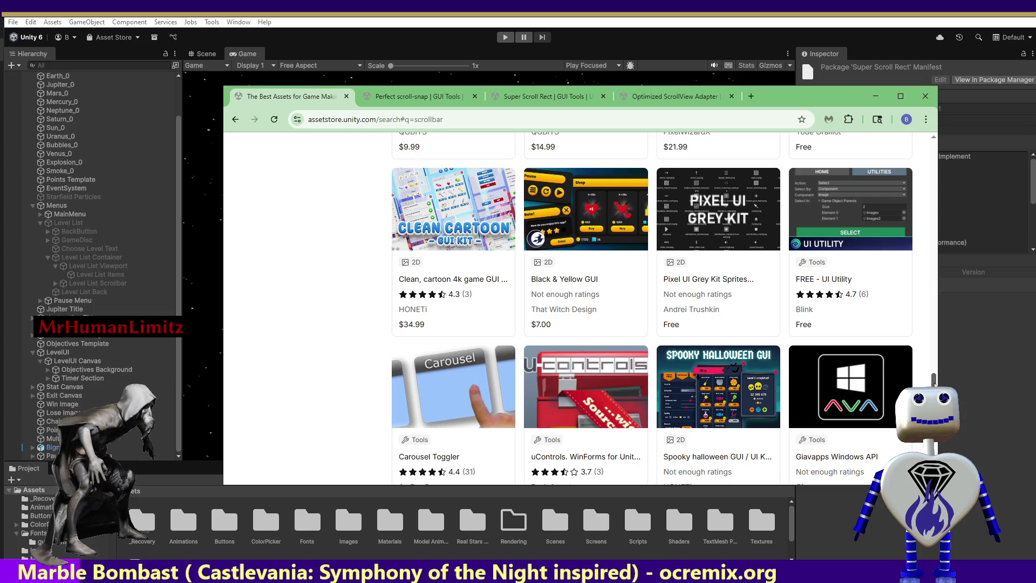
{"action": "left_click_drag", "start_coordinate": [936, 384], "coordinate": [937, 382]}
Step: Skip ahead in the FREE - UI Utility preview video, then close its tab
{"action": "left_click", "coordinate": [892, 367]}
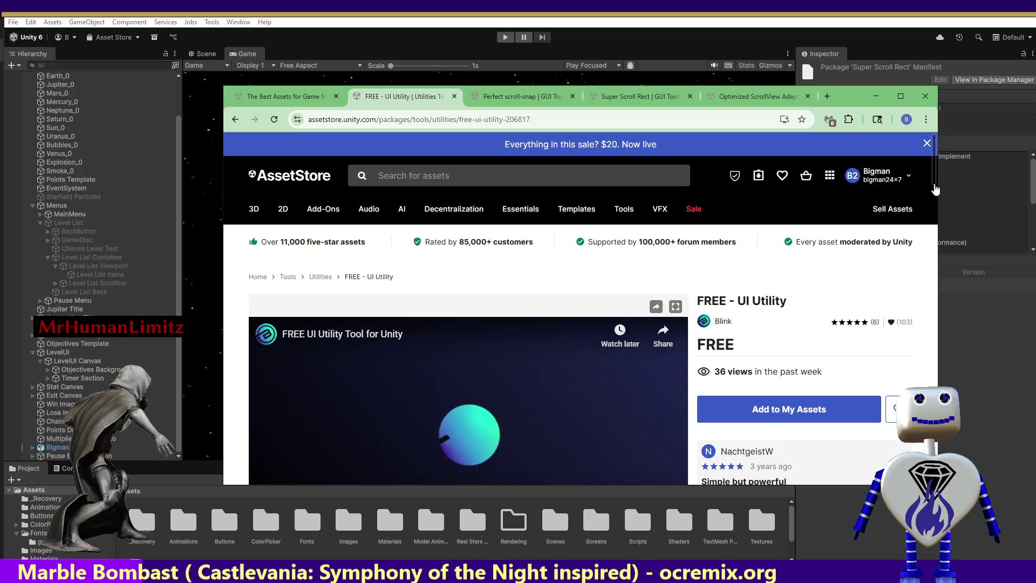
{"action": "scroll", "coordinate": [808, 274], "scroll_direction": "down", "scroll_amount": 2}
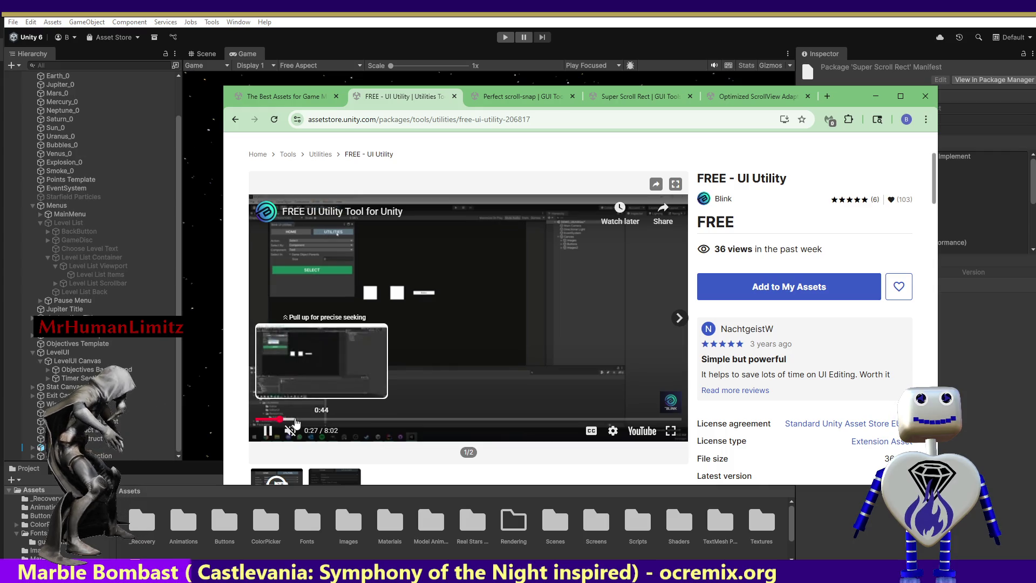
{"action": "left_click", "coordinate": [297, 420]}
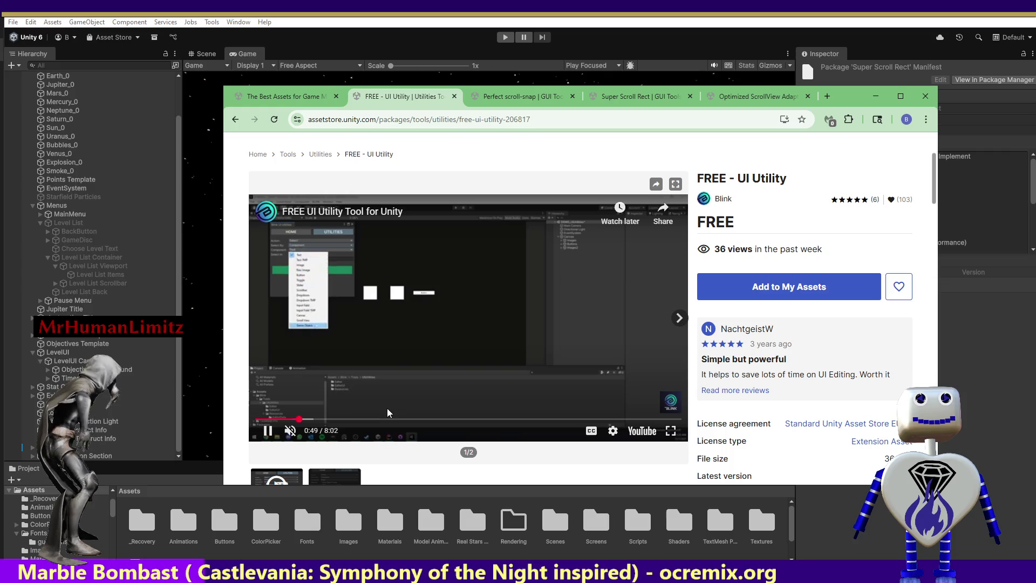
{"action": "left_click_drag", "start_coordinate": [395, 420], "coordinate": [527, 426]}
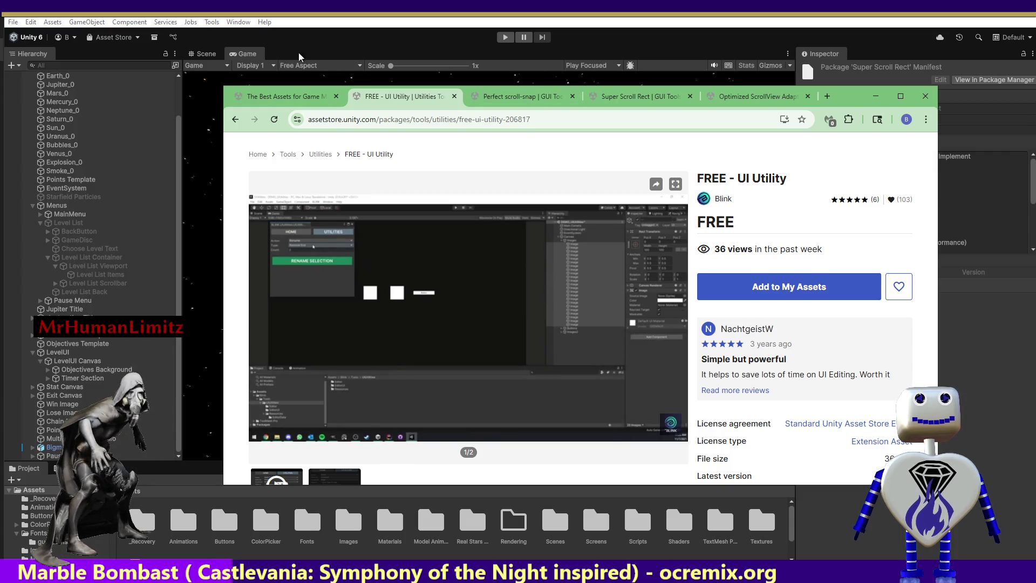
{"action": "left_click", "coordinate": [454, 96]}
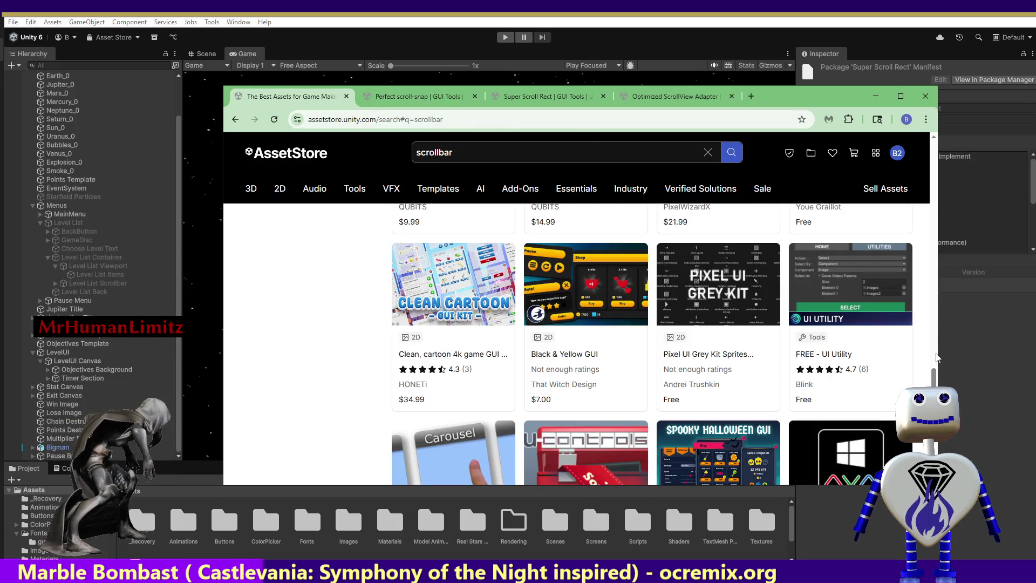
Step: Browse the scrollbar results to page 2, then minimize the browser to show Unity
{"action": "scroll", "coordinate": [934, 372], "scroll_direction": "down", "scroll_amount": 3}
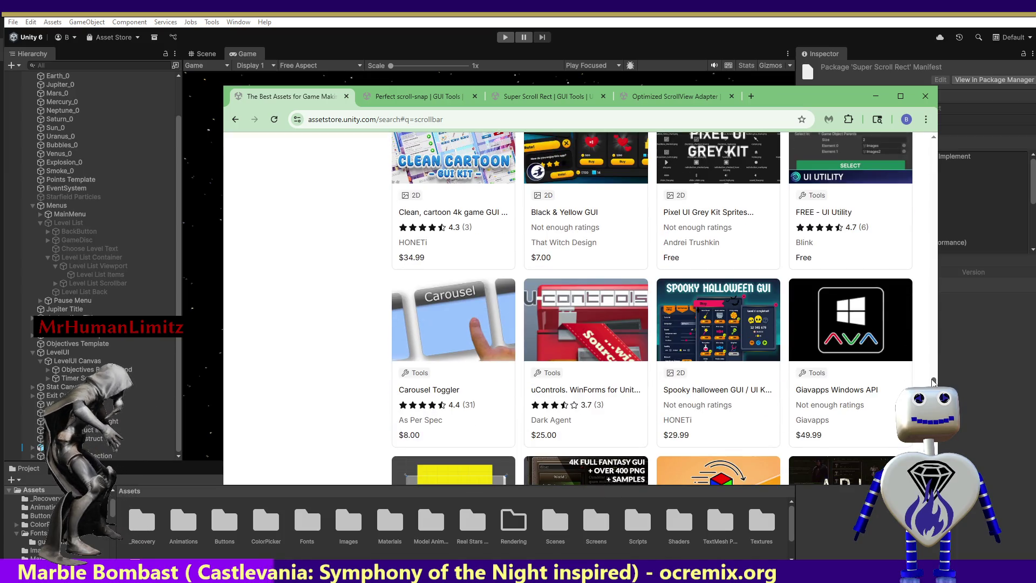
{"action": "scroll", "coordinate": [934, 382], "scroll_direction": "down", "scroll_amount": 3}
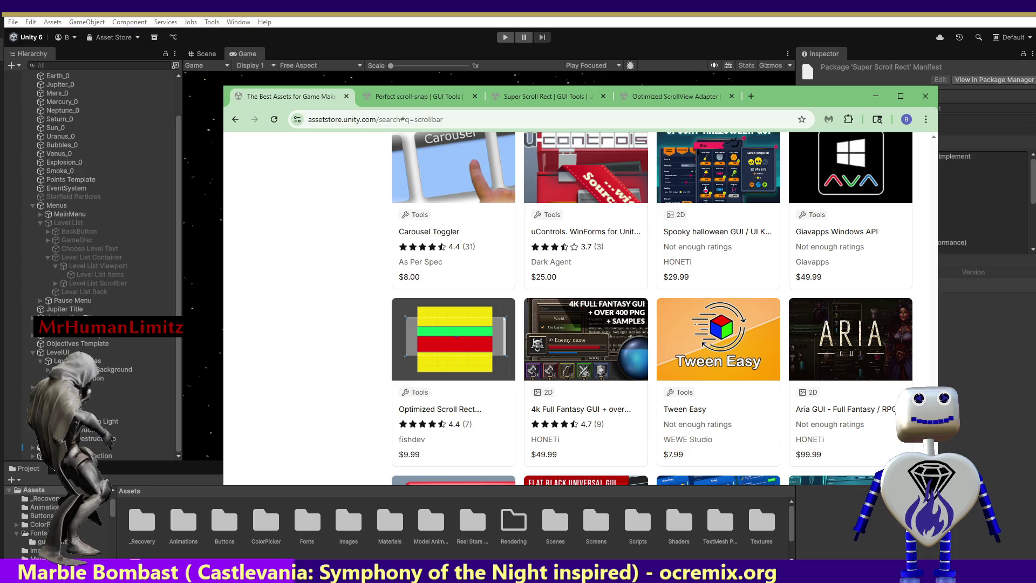
{"action": "scroll", "coordinate": [934, 377], "scroll_direction": "down", "scroll_amount": 4}
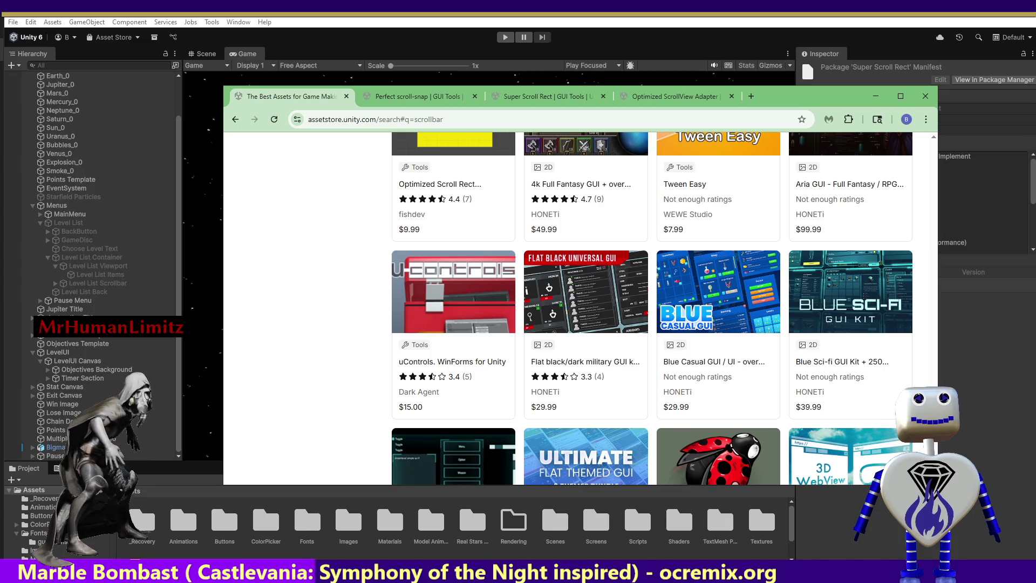
{"action": "scroll", "coordinate": [918, 374], "scroll_direction": "down", "scroll_amount": 3}
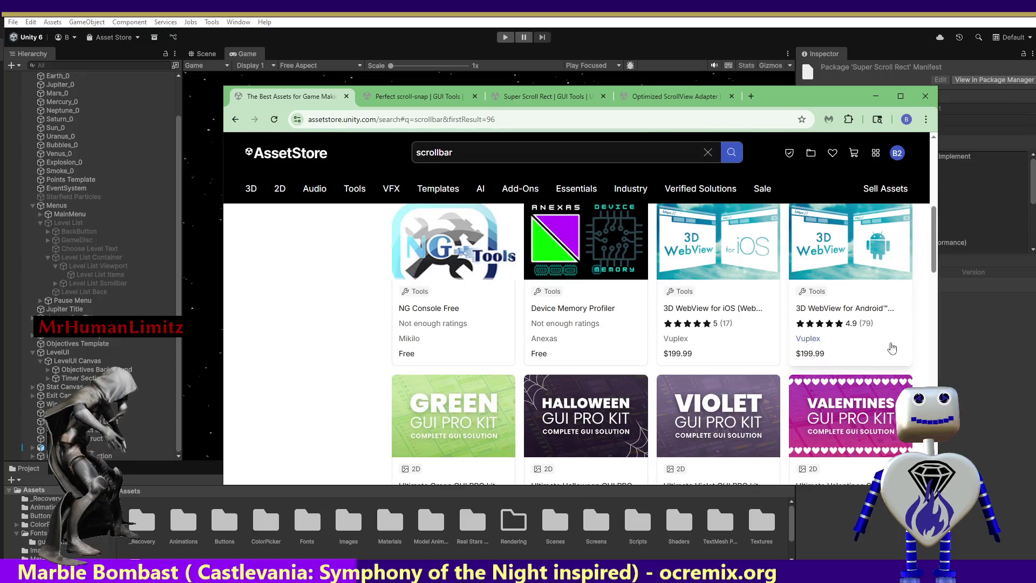
{"action": "mouse_move", "coordinate": [934, 252]}
{"action": "left_mouse_down"}
{"action": "mouse_move", "coordinate": [940, 227]}
{"action": "mouse_move", "coordinate": [924, 377]}
{"action": "left_mouse_up"}
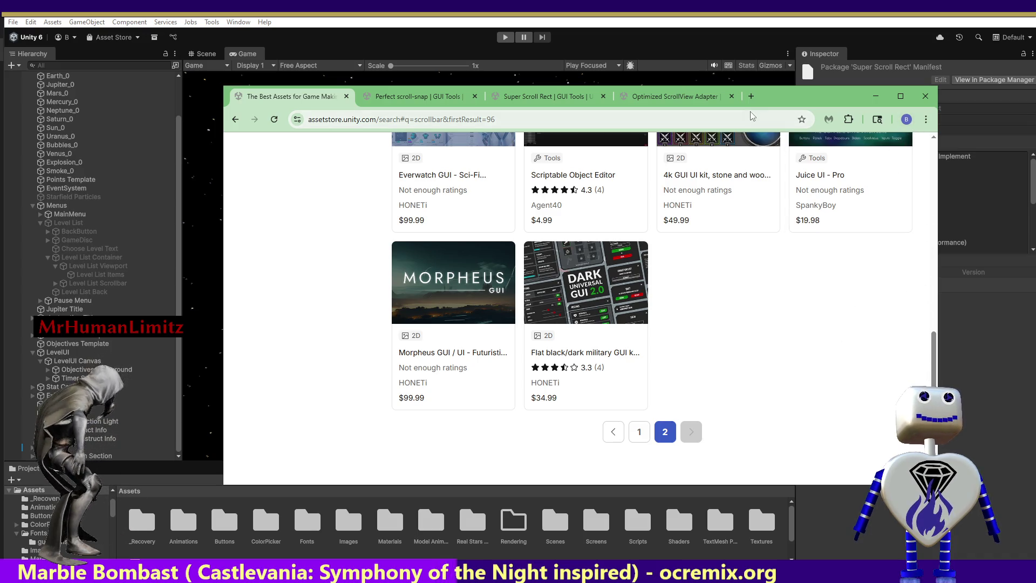
{"action": "left_click", "coordinate": [877, 97]}
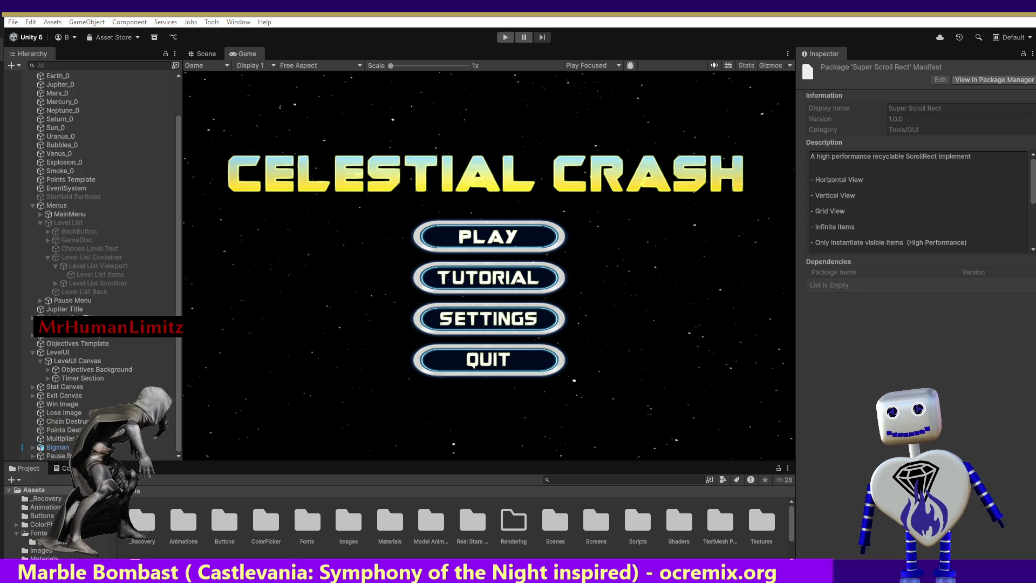
Step: Bring the browser back with Alt+Tab and minimize it again
{"action": "key", "text": "alt+Tab"}
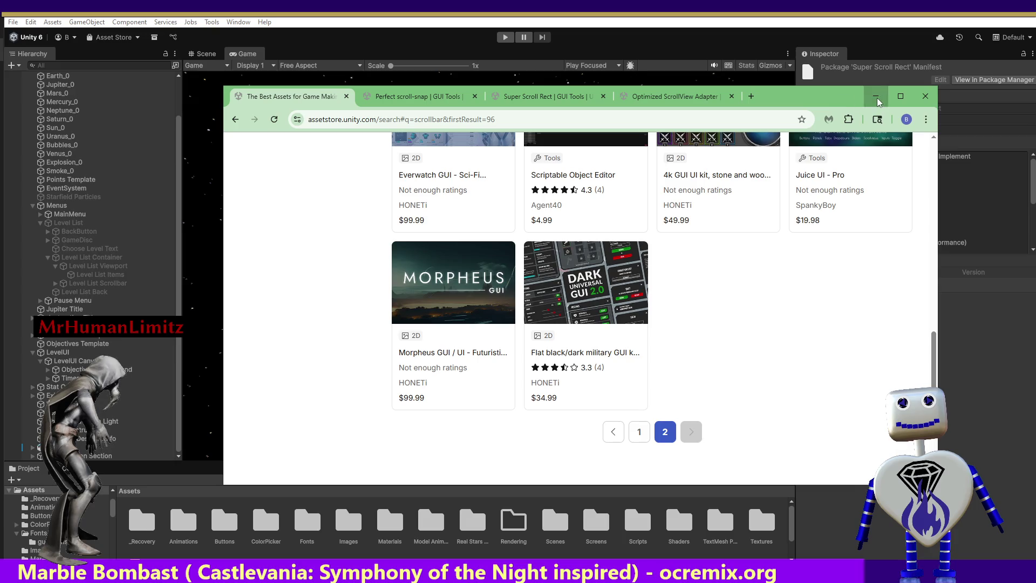
{"action": "left_click", "coordinate": [876, 99]}
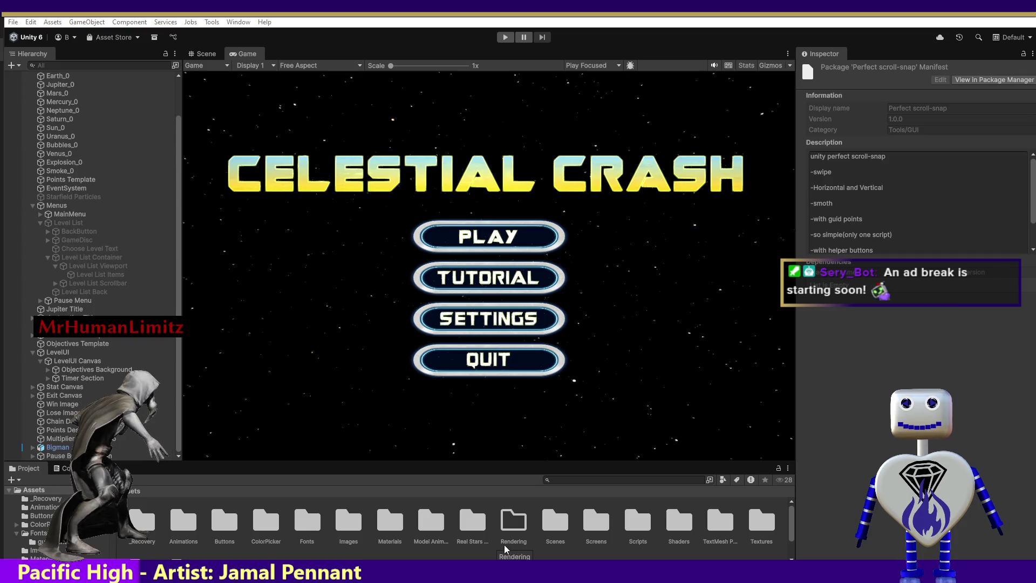
Step: Read the unity_scroll_snap Readme and open scene_vertical from its scene folder
{"action": "left_click_drag", "start_coordinate": [791, 520], "coordinate": [788, 537]}
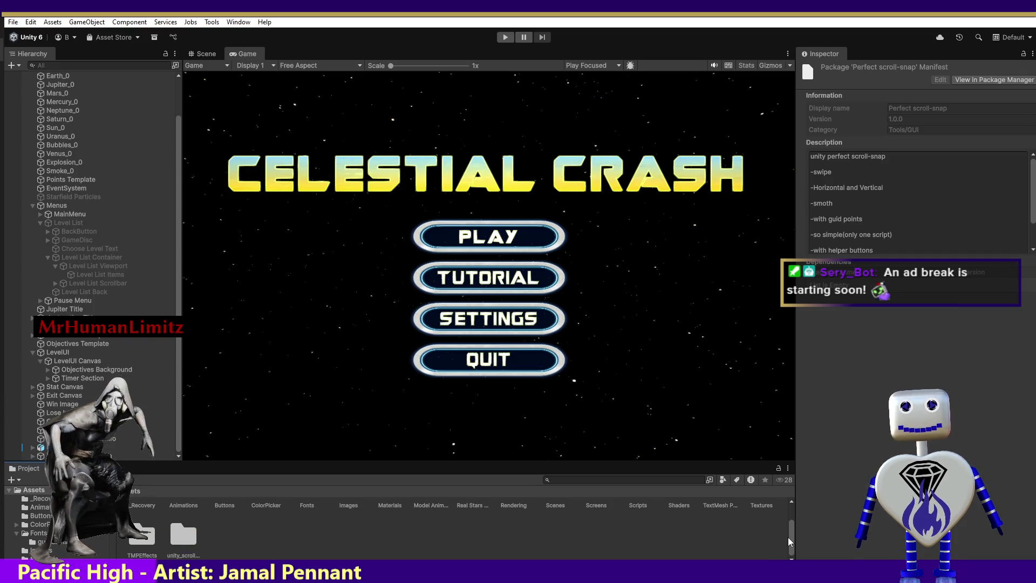
{"action": "double_click", "coordinate": [173, 537]}
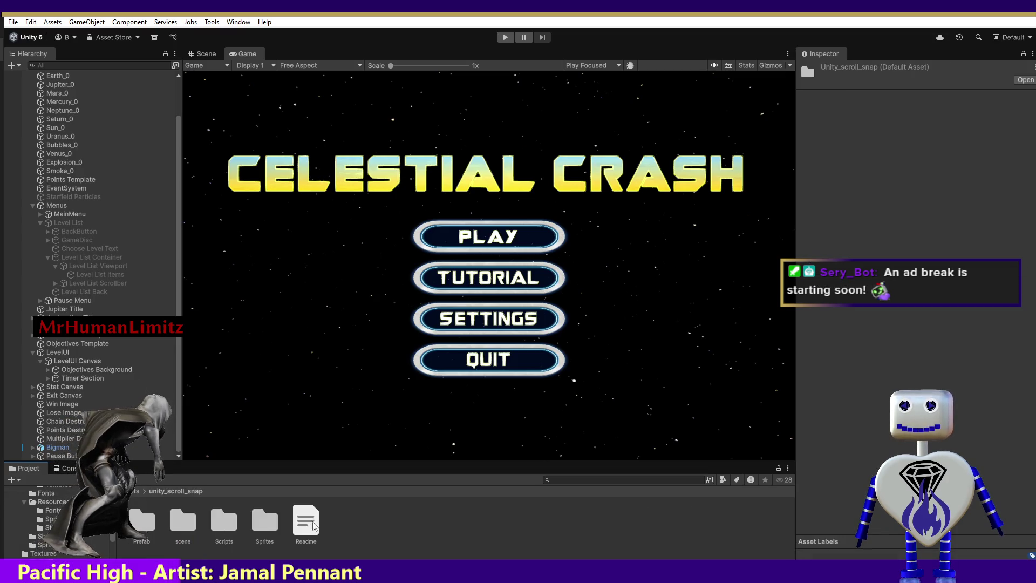
{"action": "left_click", "coordinate": [299, 533]}
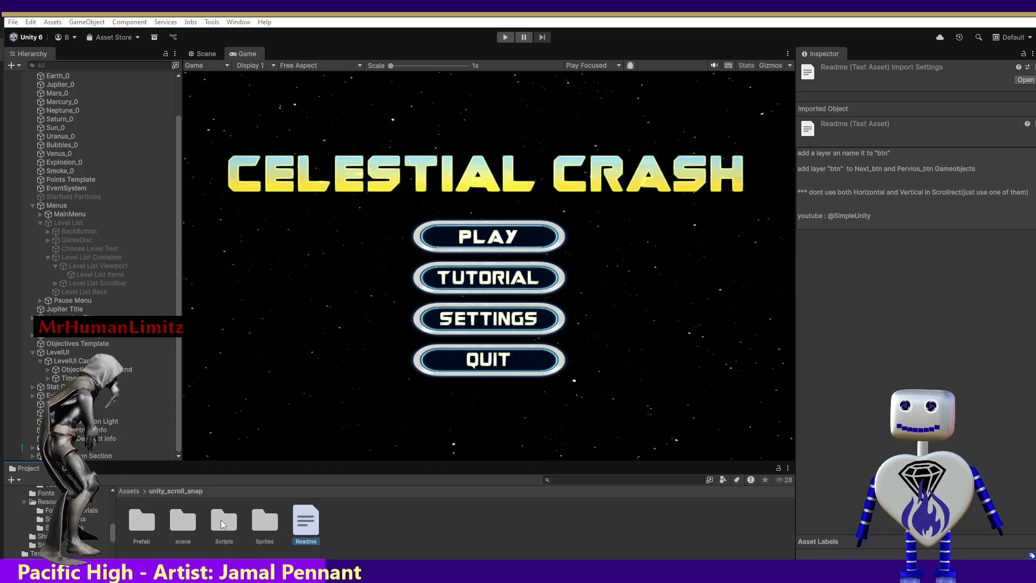
{"action": "double_click", "coordinate": [180, 522]}
{"action": "left_click", "coordinate": [183, 522]}
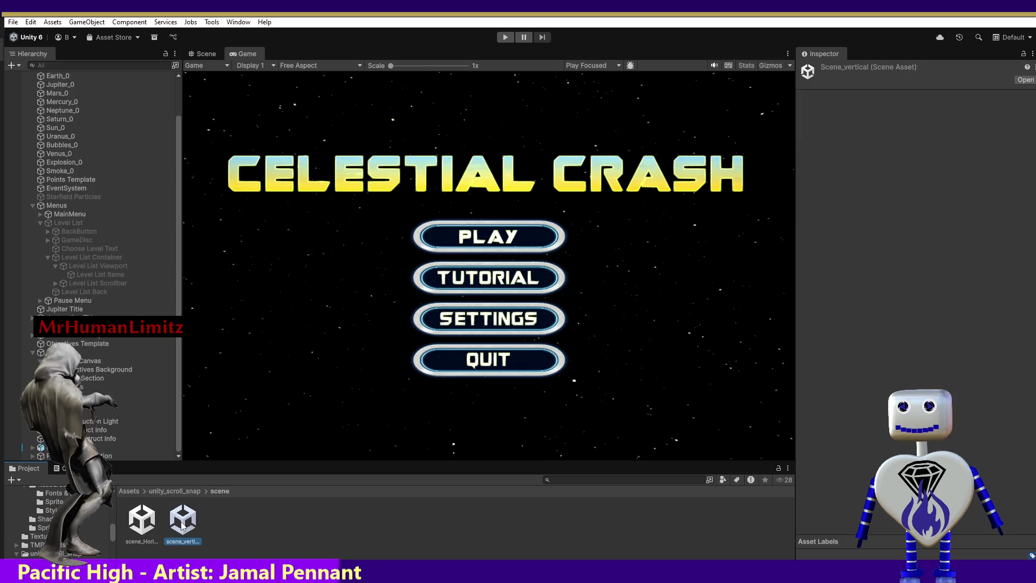
{"action": "double_click", "coordinate": [182, 522]}
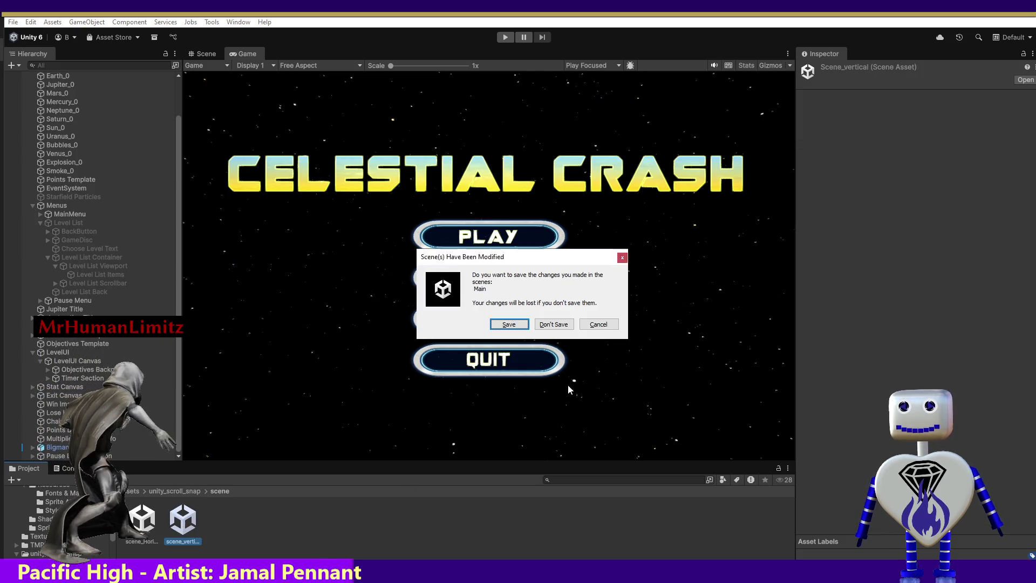
Step: Save the Main scene, play scene_vertical, and drag the level grid's scrollbar
{"action": "left_click", "coordinate": [510, 324]}
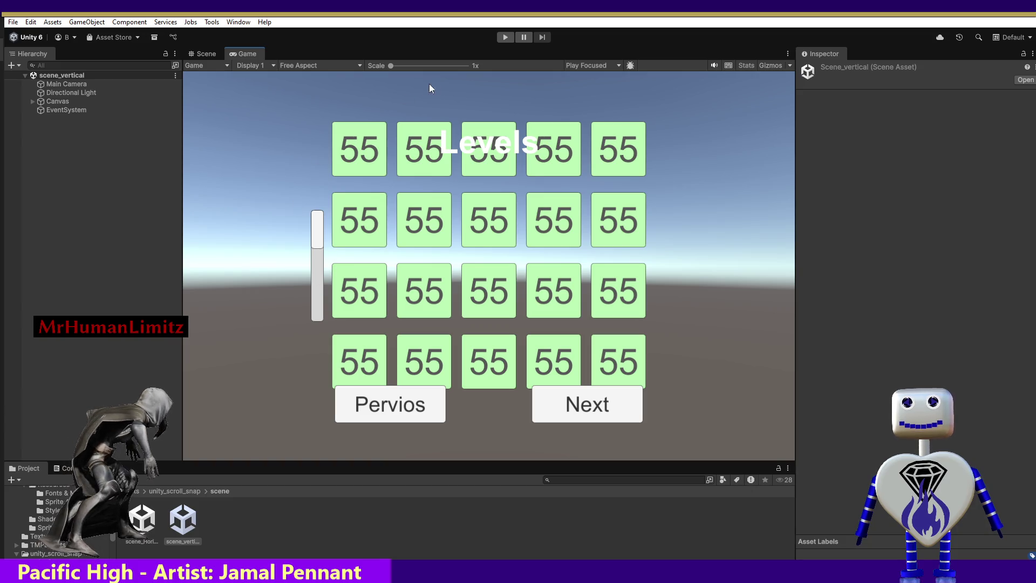
{"action": "left_click", "coordinate": [508, 37]}
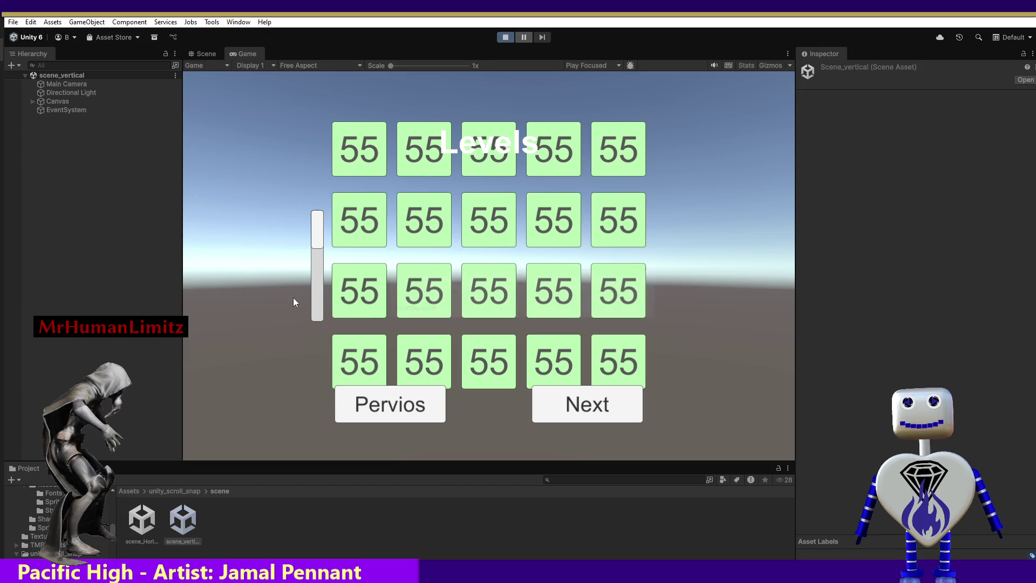
{"action": "mouse_move", "coordinate": [315, 239]}
{"action": "left_mouse_down"}
{"action": "mouse_move", "coordinate": [315, 332]}
{"action": "mouse_move", "coordinate": [325, 210]}
{"action": "left_mouse_up"}
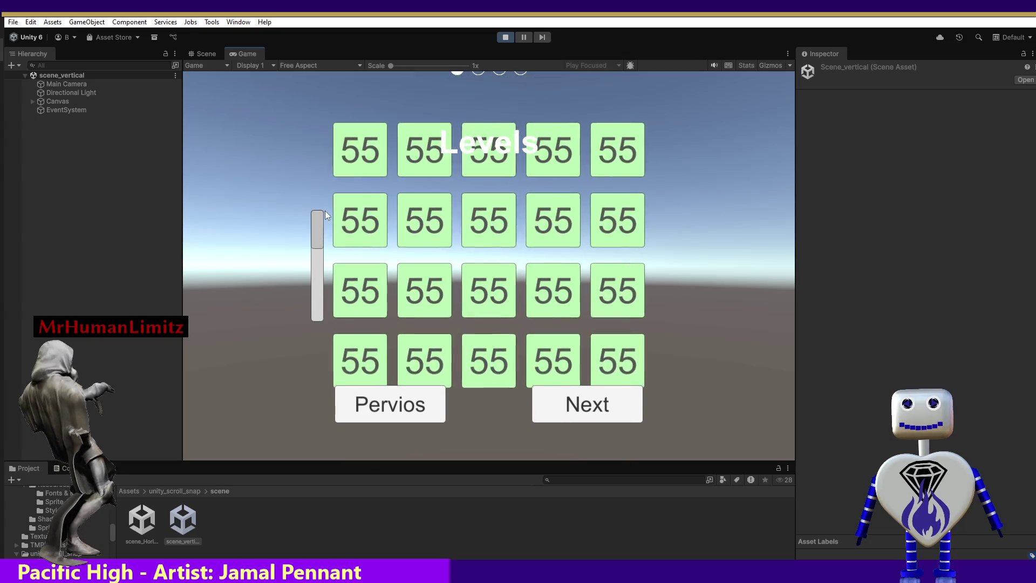
{"action": "left_click", "coordinate": [61, 86]}
Step: Inspect Directional Light, Canvas, Levels_Vertical, Pervios_btn and the Scroll View's Scroll Rect settings
{"action": "left_click", "coordinate": [61, 95]}
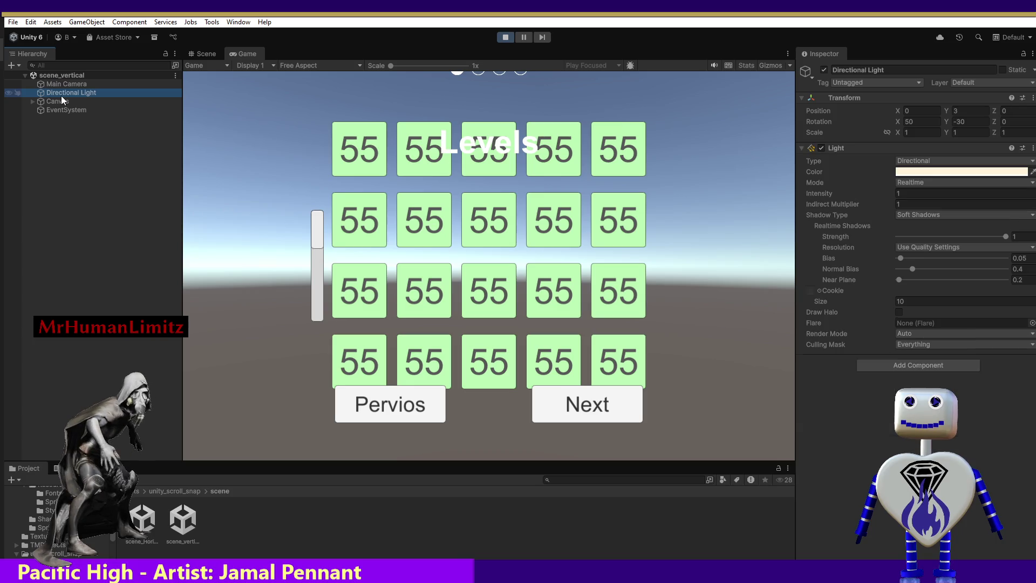
{"action": "left_click", "coordinate": [59, 105]}
{"action": "left_click", "coordinate": [32, 101]}
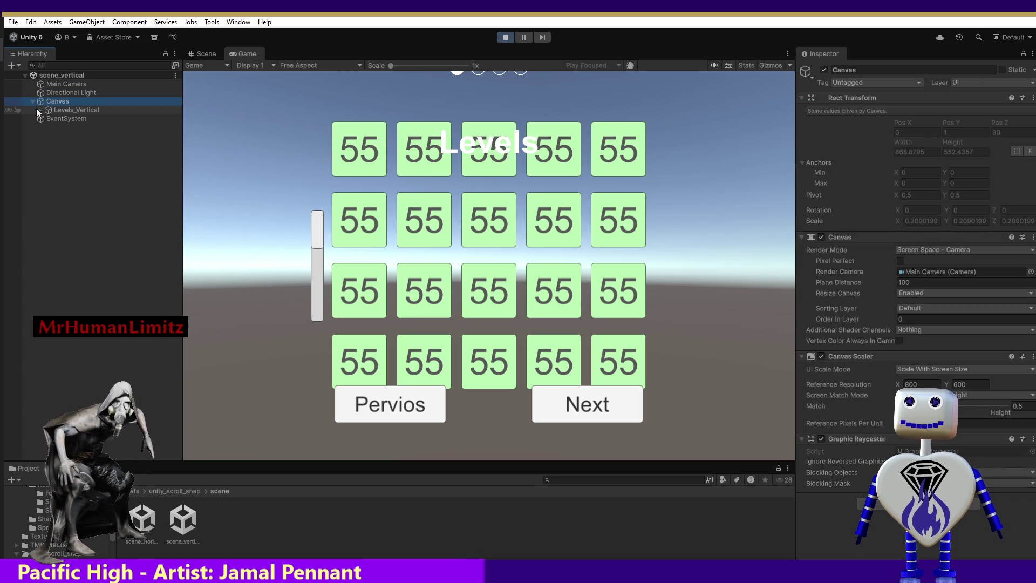
{"action": "left_click", "coordinate": [43, 109]}
{"action": "left_click", "coordinate": [41, 109]}
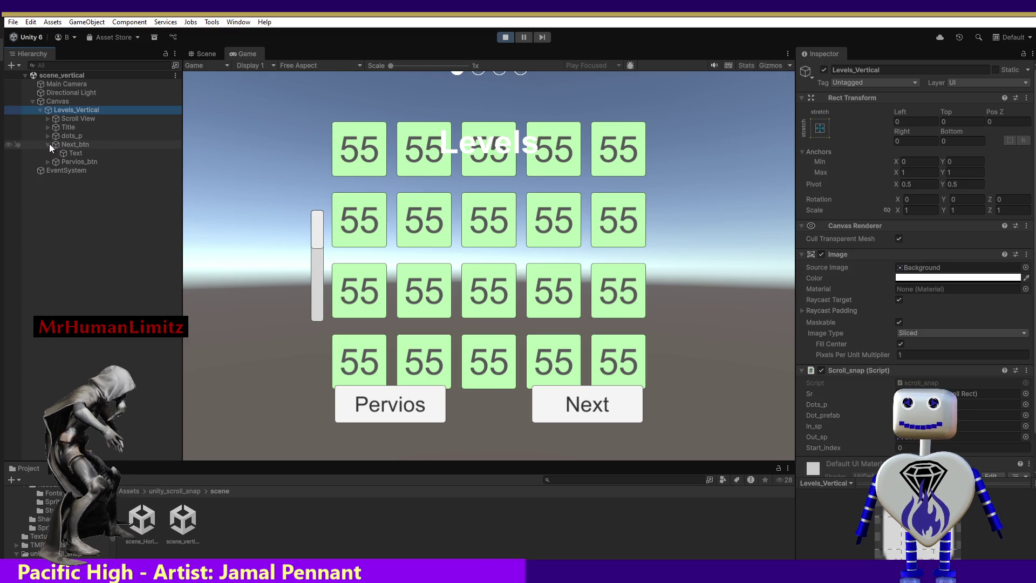
{"action": "left_click", "coordinate": [52, 153]}
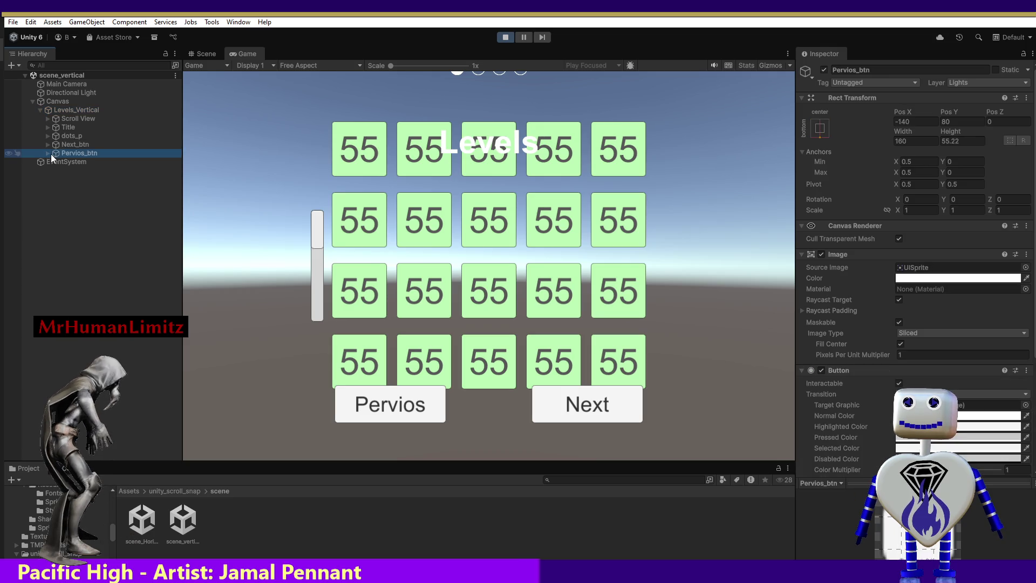
{"action": "left_click", "coordinate": [68, 119]}
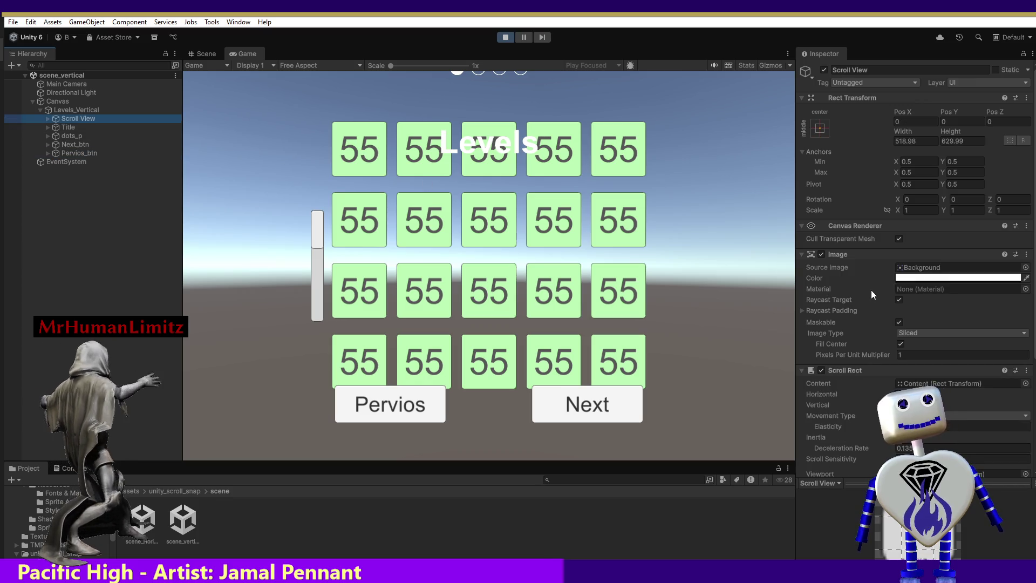
{"action": "scroll", "coordinate": [917, 270], "scroll_direction": "down", "scroll_amount": 5}
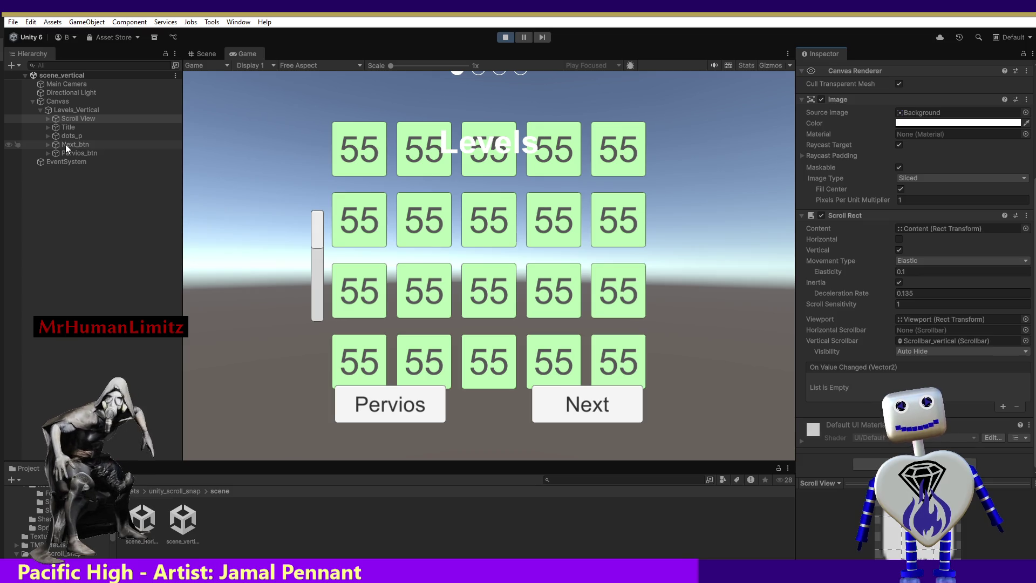
Step: Inspect the Scroll View's Viewport and Scrollbar_vertical children, then return the Project window to Assets
{"action": "left_click", "coordinate": [51, 115]}
{"action": "left_click", "coordinate": [47, 118]}
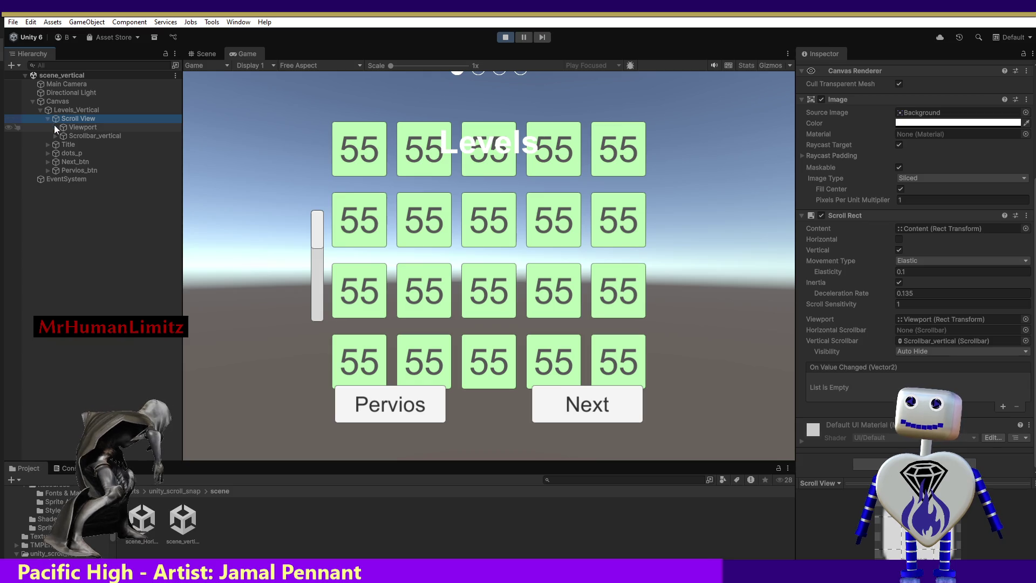
{"action": "left_click", "coordinate": [64, 130]}
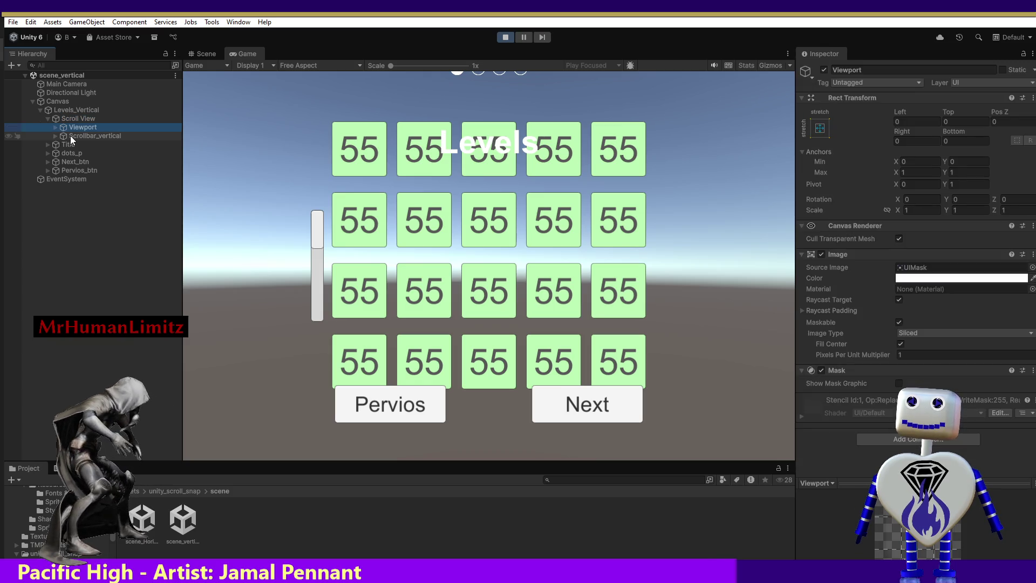
{"action": "left_click", "coordinate": [70, 135]}
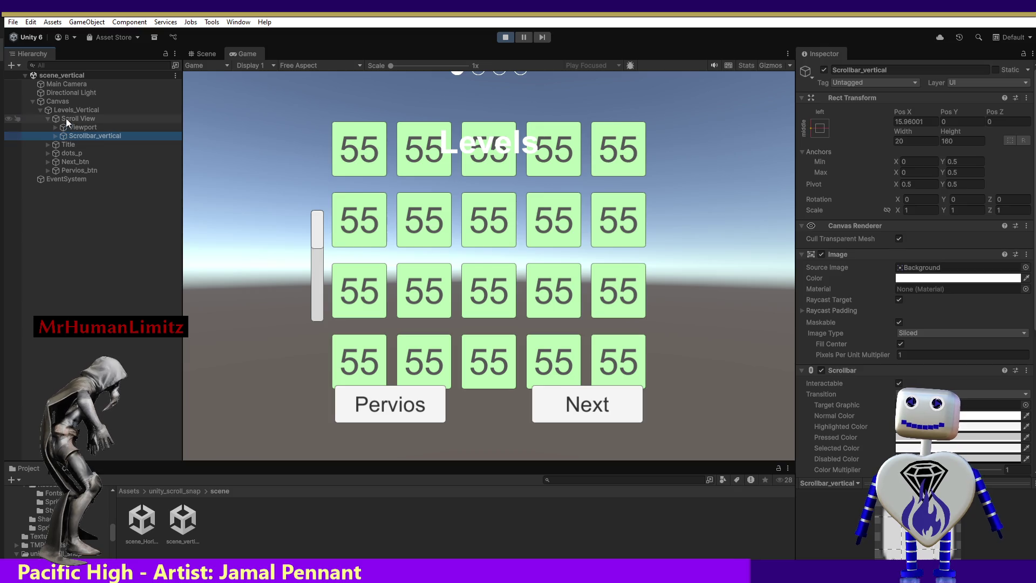
{"action": "left_click", "coordinate": [65, 117]}
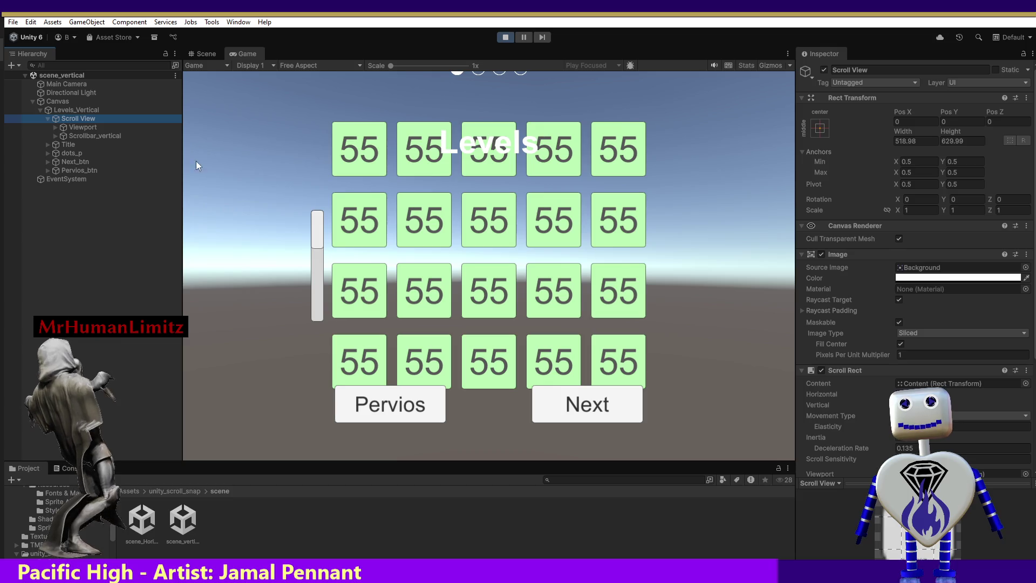
{"action": "left_click", "coordinate": [132, 489]}
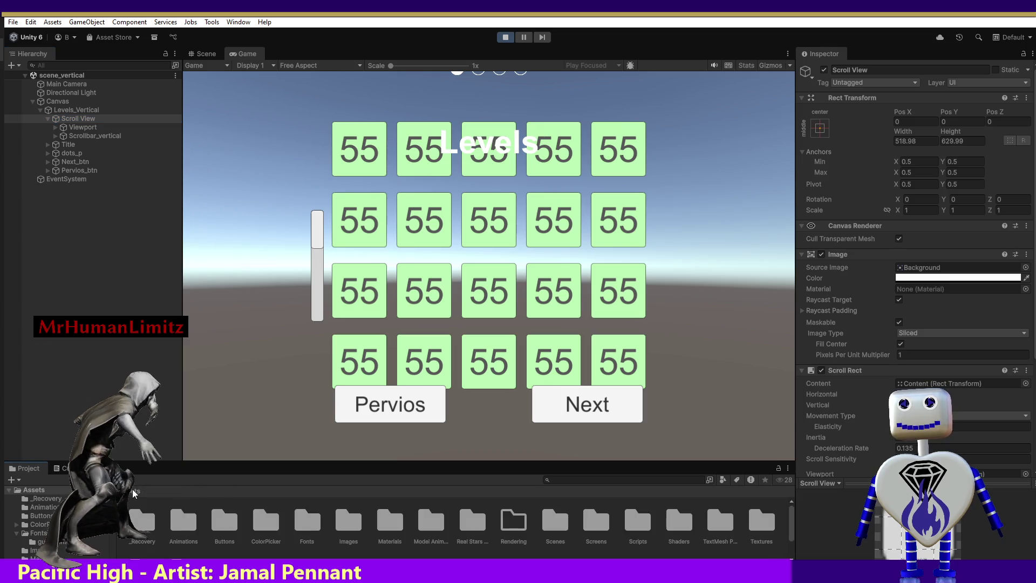
Step: Open the Main scene from the Assets > Scenes folder, leaving Play mode
{"action": "left_click", "coordinate": [567, 521]}
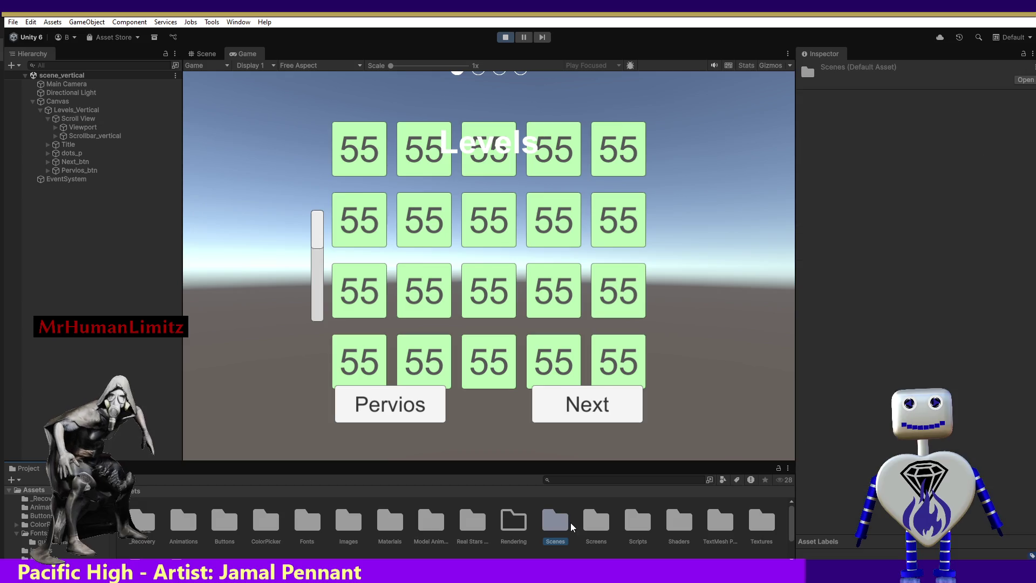
{"action": "double_click", "coordinate": [555, 520]}
{"action": "double_click", "coordinate": [183, 520]}
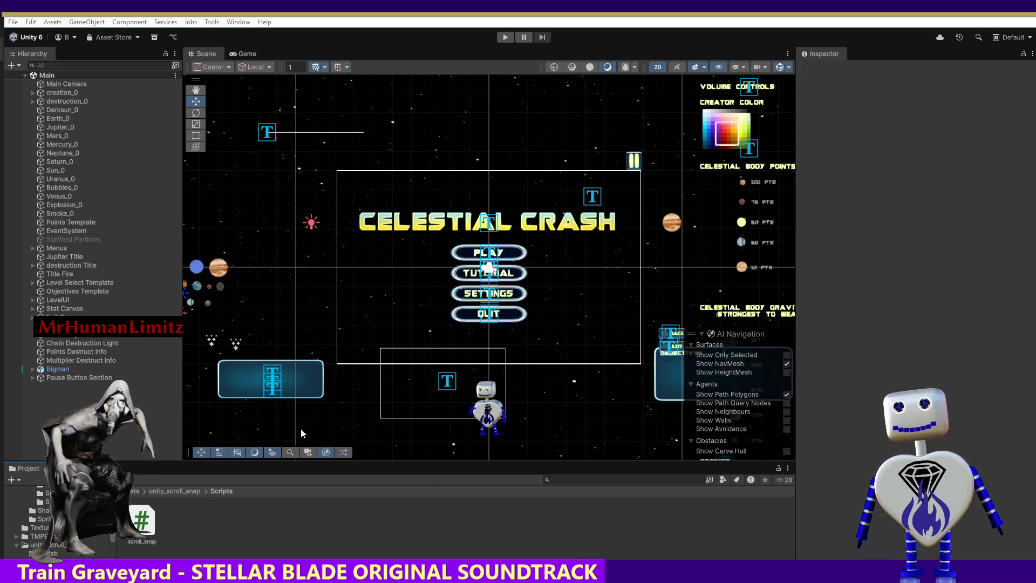
Step: Open scene_vertical from unity_scroll_snap's scene folder and bring up the scene's options menu
{"action": "left_click", "coordinate": [183, 492]}
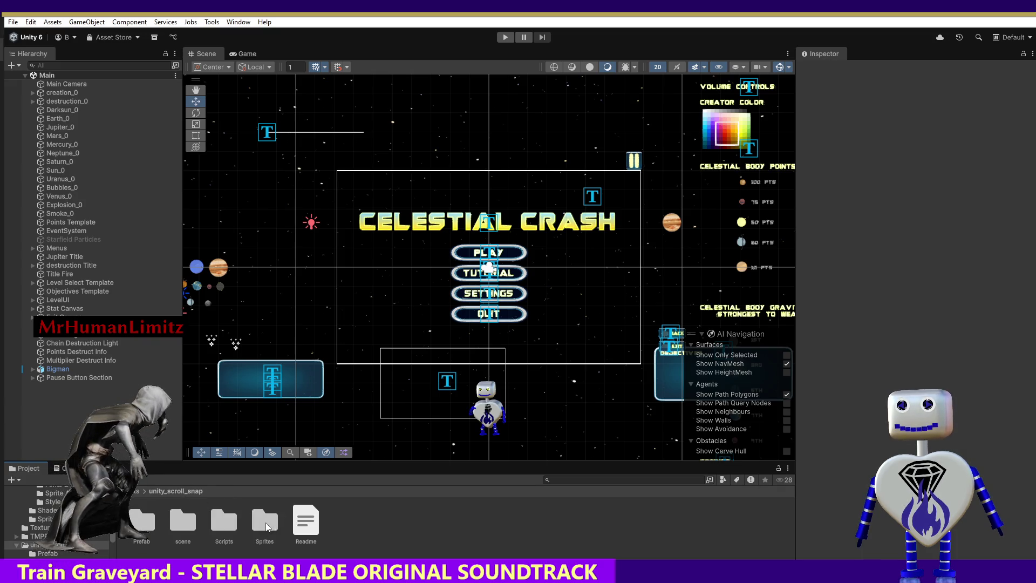
{"action": "double_click", "coordinate": [180, 524]}
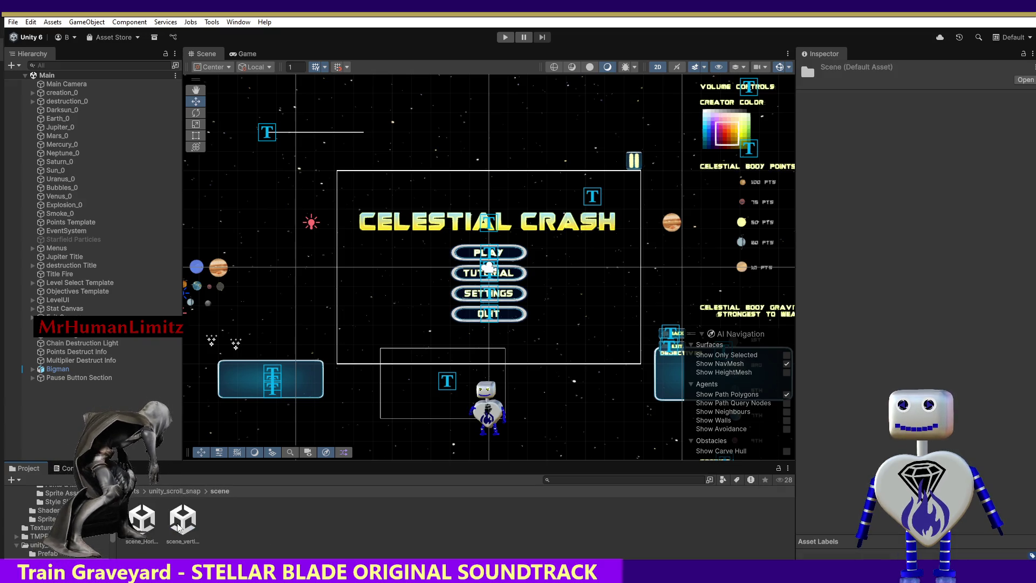
{"action": "double_click", "coordinate": [179, 524]}
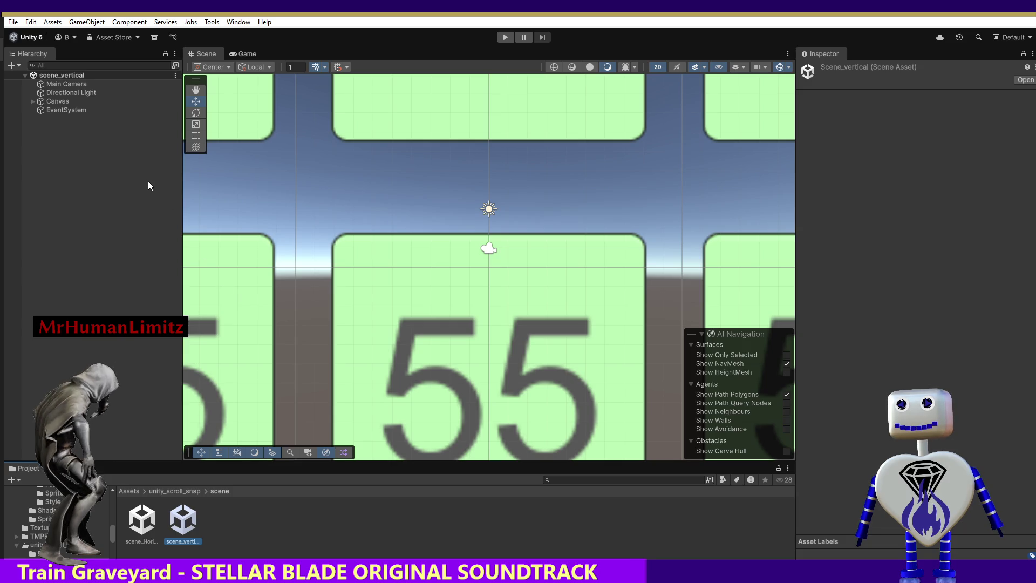
{"action": "left_click", "coordinate": [175, 76]}
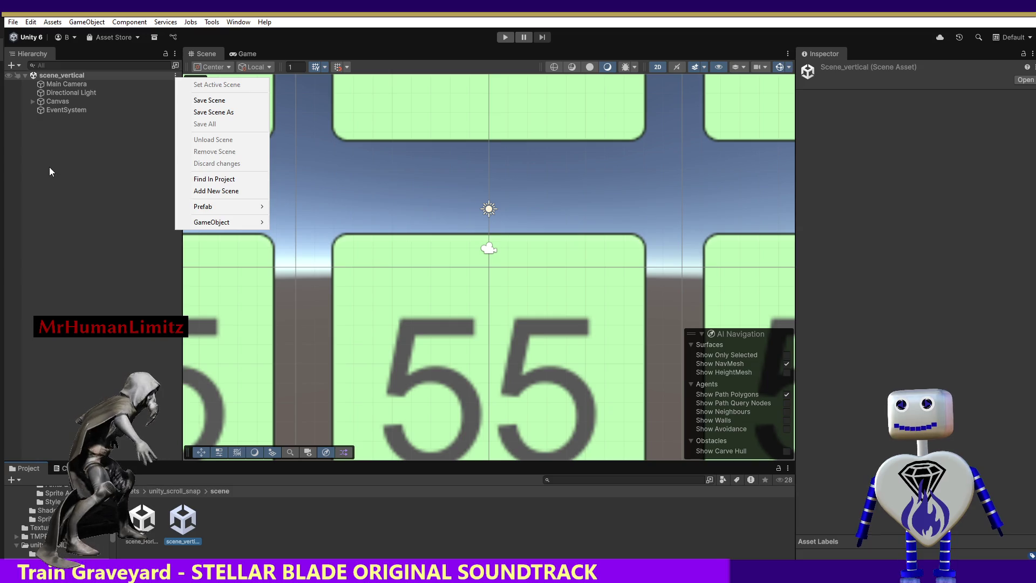
Step: Expand Canvas, Levels_Vertical and Scroll View, inspecting Scroll View, Viewport and Scrollbar_vertical
{"action": "left_click", "coordinate": [34, 98]}
{"action": "left_click", "coordinate": [34, 99]}
{"action": "left_click", "coordinate": [40, 108]}
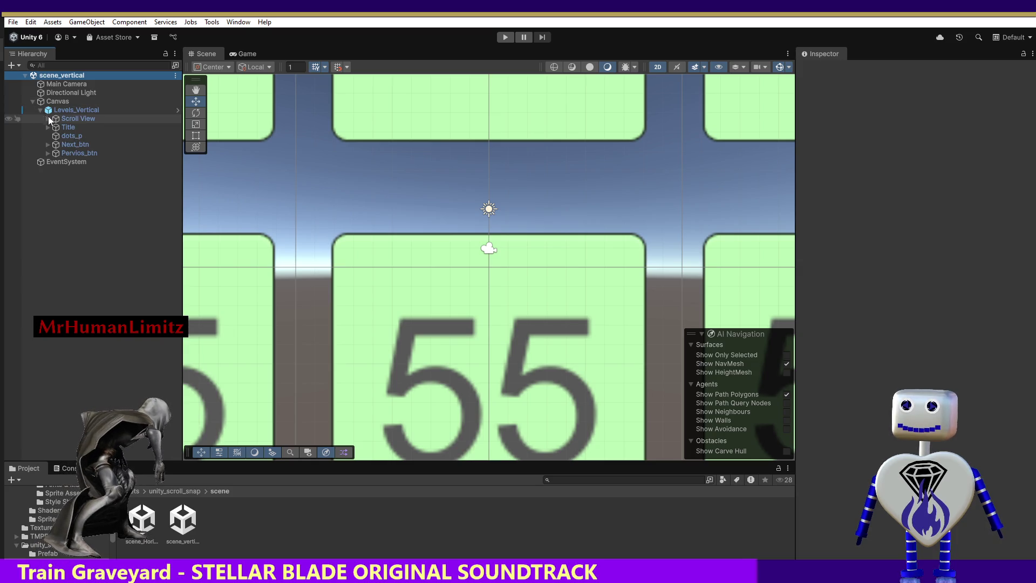
{"action": "left_click", "coordinate": [54, 119]}
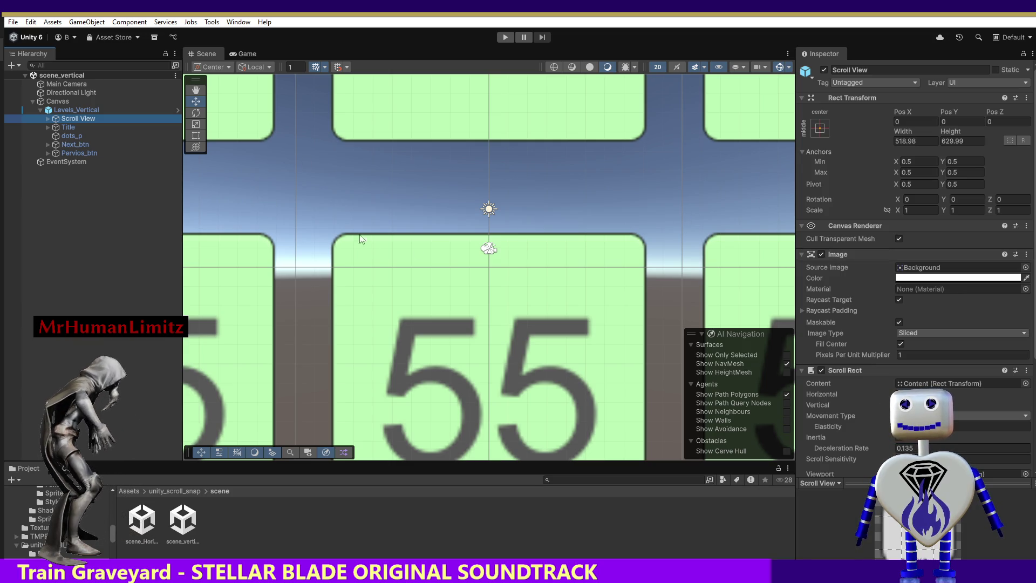
{"action": "left_click", "coordinate": [47, 118]}
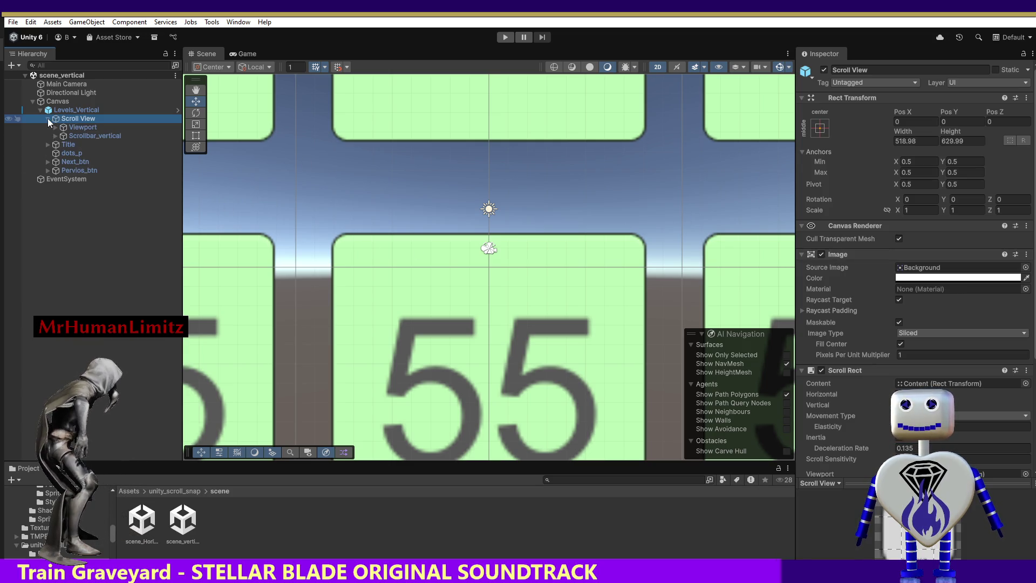
{"action": "left_click", "coordinate": [78, 127]}
{"action": "left_click", "coordinate": [86, 135]}
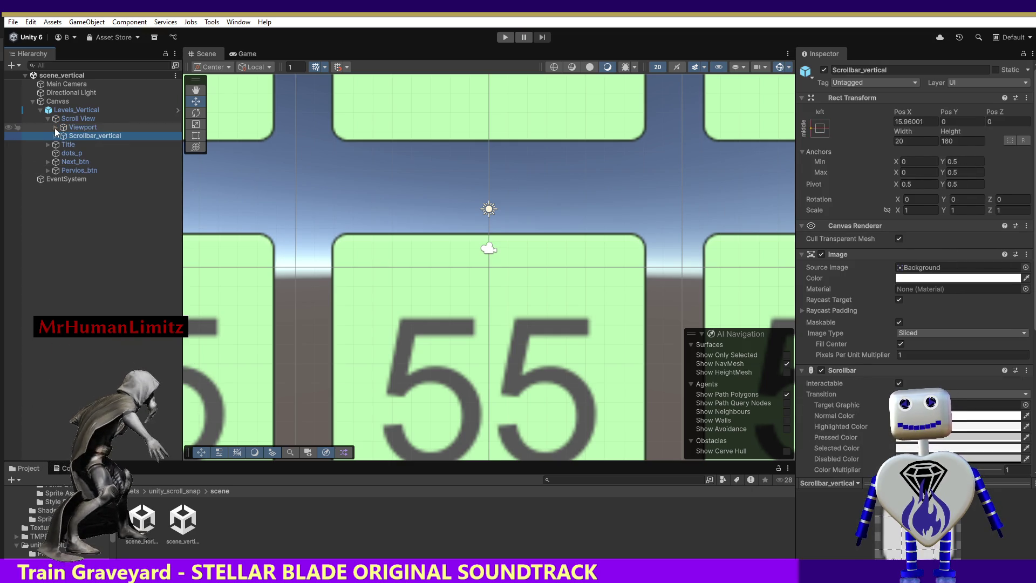
Step: Expand Viewport, Content and Panel (1) to list its buttons, then enter Play mode
{"action": "left_click", "coordinate": [54, 128]}
{"action": "left_click", "coordinate": [63, 137]}
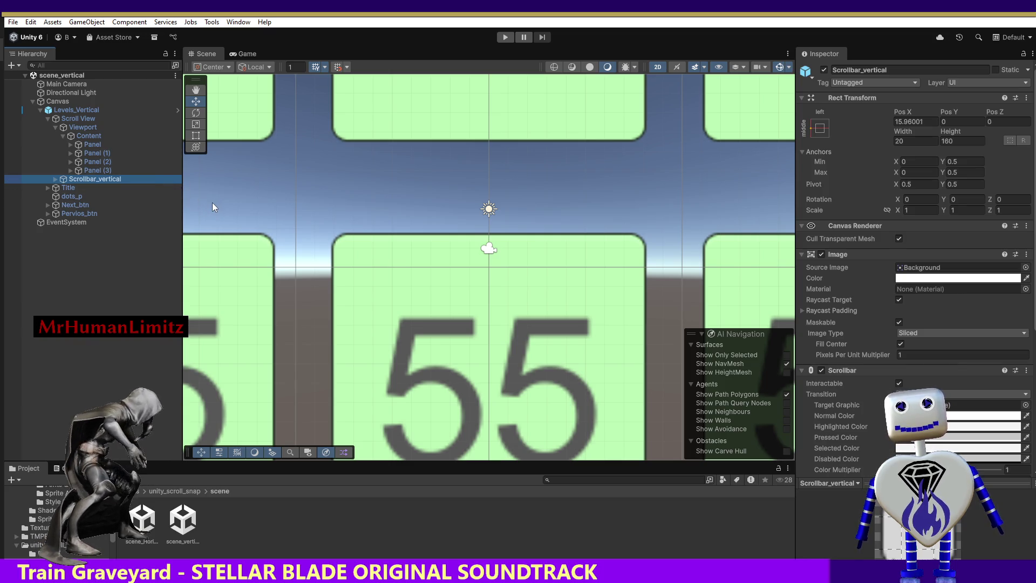
{"action": "left_click", "coordinate": [71, 154]}
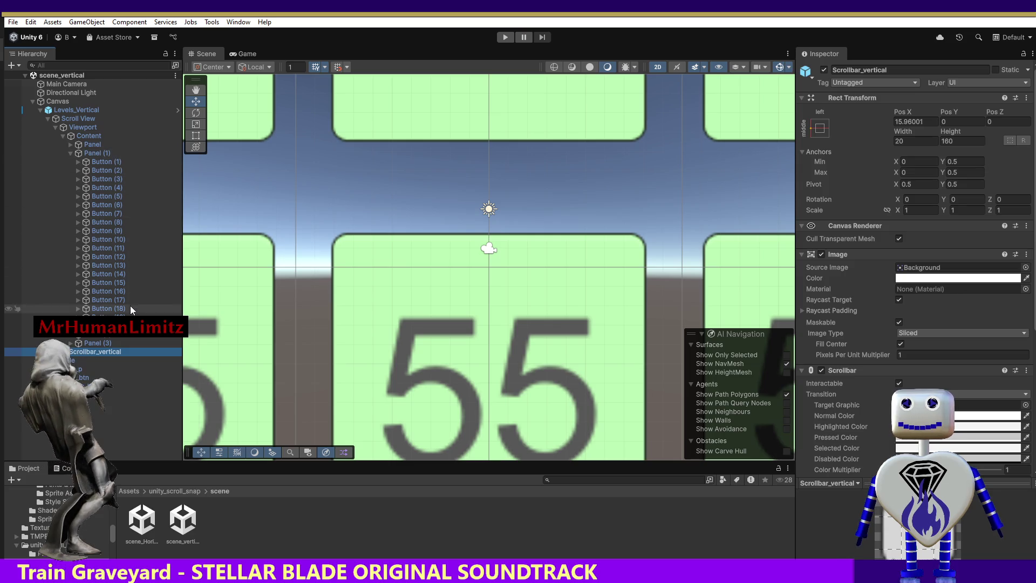
{"action": "left_click", "coordinate": [505, 37]}
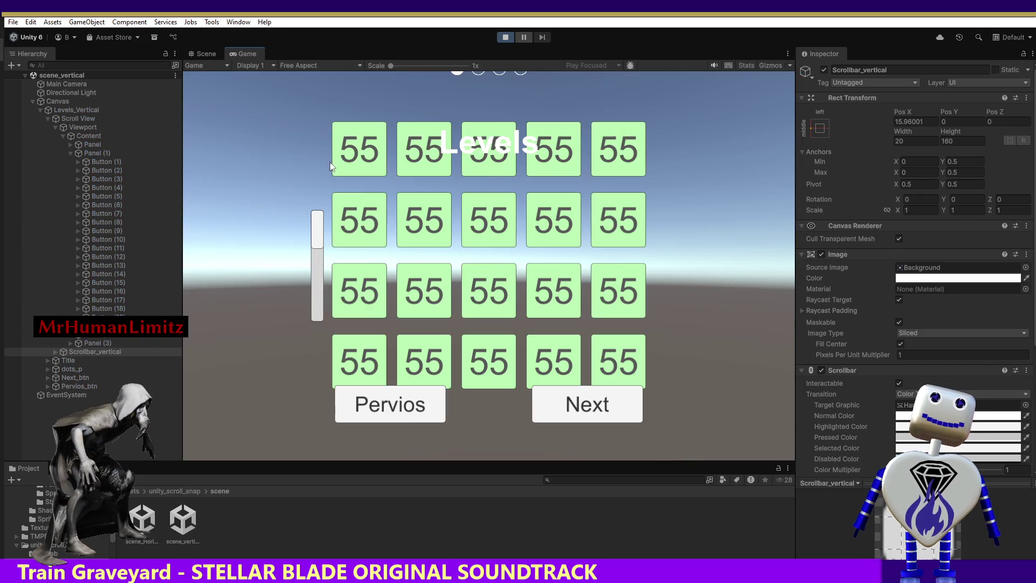
Step: Drag the running scene's vertical scrollbar and select Button (19), then Button (20), under Panel
{"action": "mouse_move", "coordinate": [319, 234]}
{"action": "left_mouse_down"}
{"action": "mouse_move", "coordinate": [315, 297]}
{"action": "mouse_move", "coordinate": [304, 206]}
{"action": "left_mouse_up"}
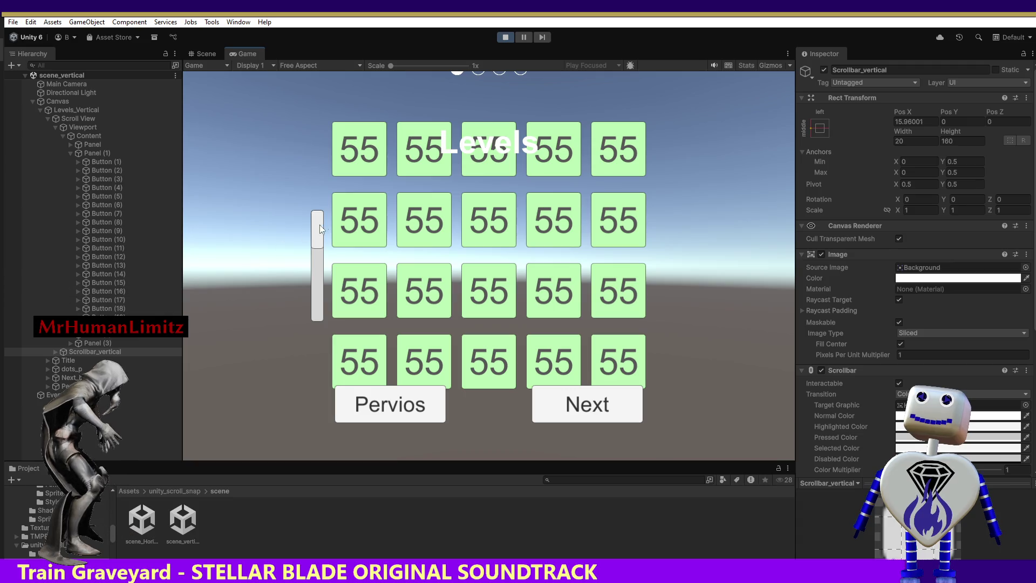
{"action": "left_click", "coordinate": [71, 145]}
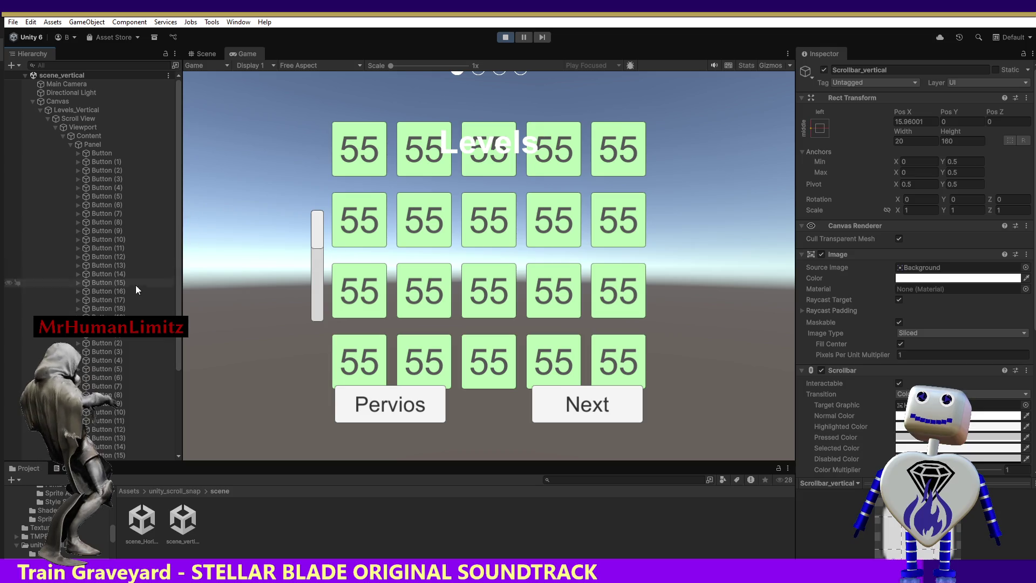
{"action": "right_click", "coordinate": [112, 317]}
{"action": "key", "text": "Escape"}
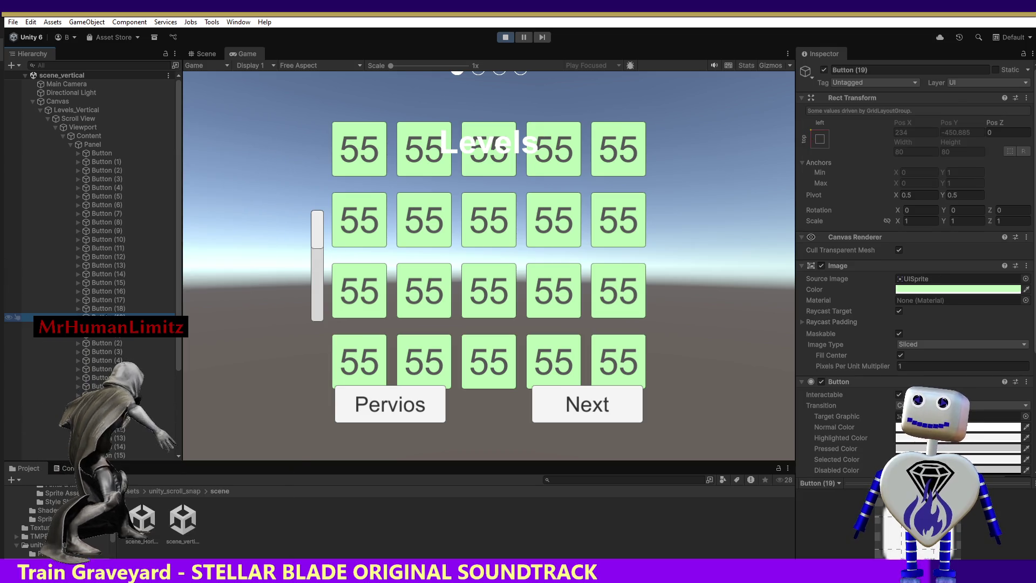
{"action": "left_click", "coordinate": [108, 317]}
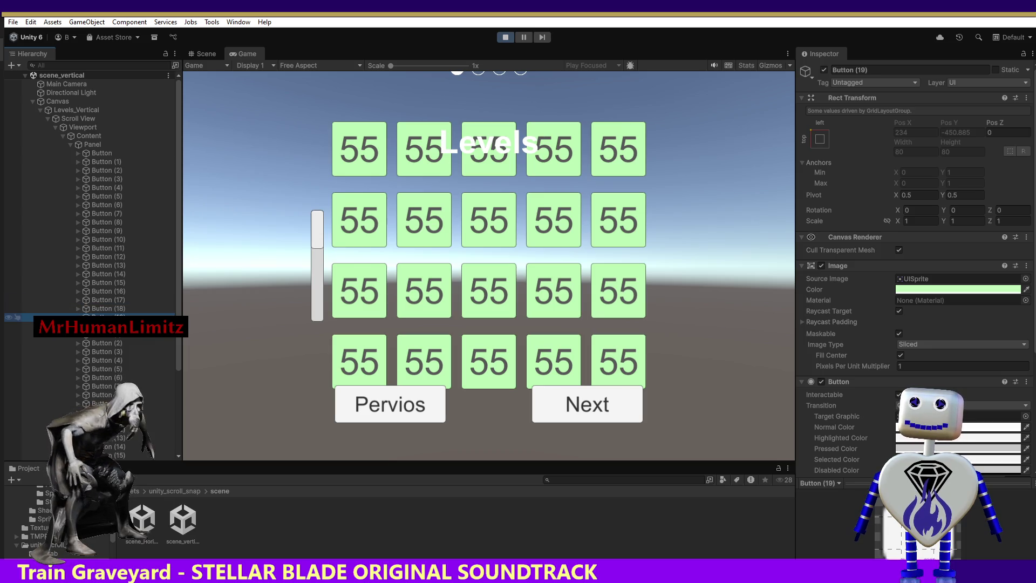
{"action": "key", "text": "Down"}
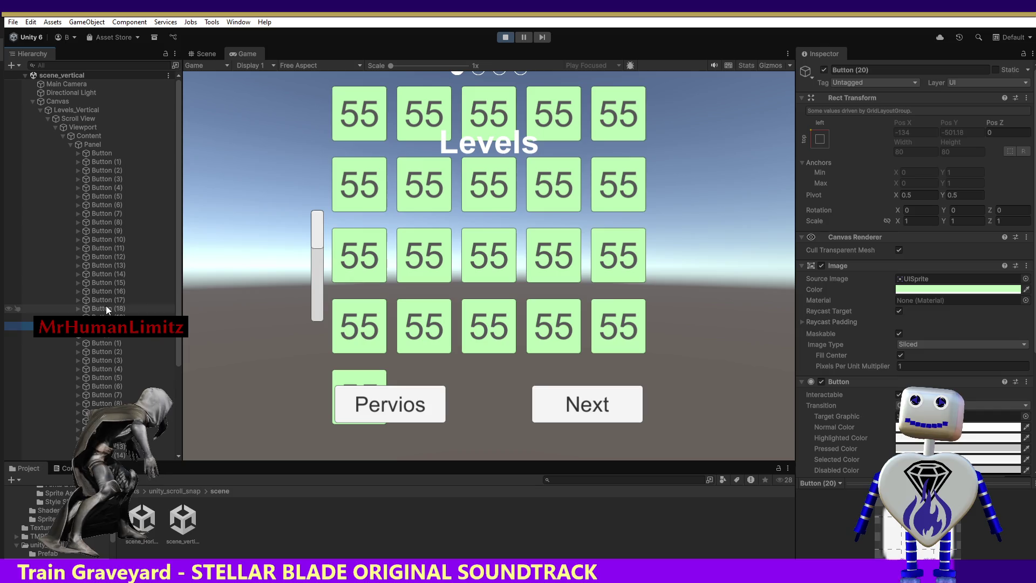
{"action": "mouse_move", "coordinate": [312, 232]}
{"action": "left_mouse_down"}
{"action": "mouse_move", "coordinate": [311, 253]}
{"action": "mouse_move", "coordinate": [307, 228]}
{"action": "left_mouse_up"}
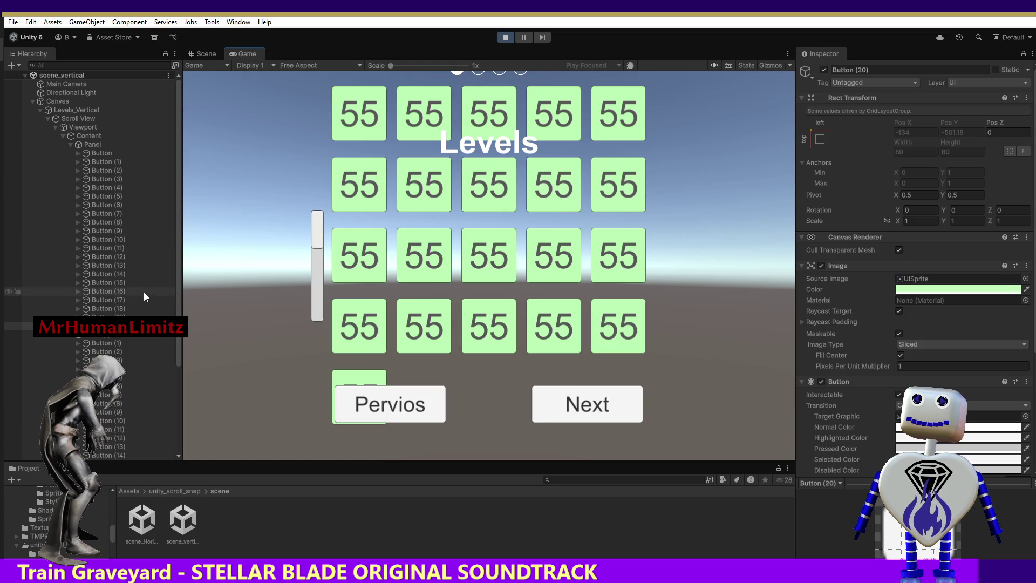
Step: Collapse the expanded panels and duplicate Panel (3) into a new Panel (4)
{"action": "left_click", "coordinate": [70, 335]}
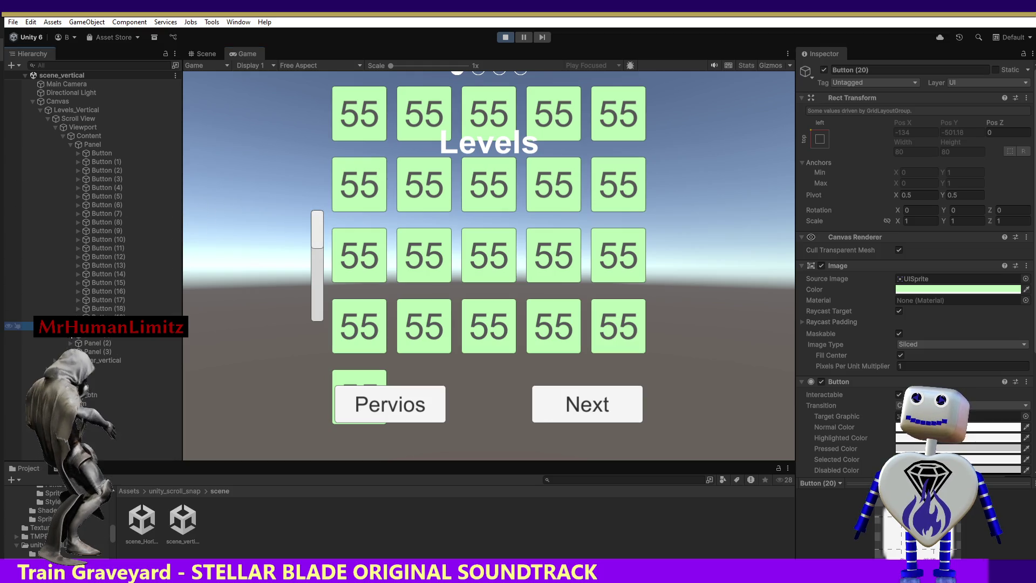
{"action": "left_click", "coordinate": [73, 147]}
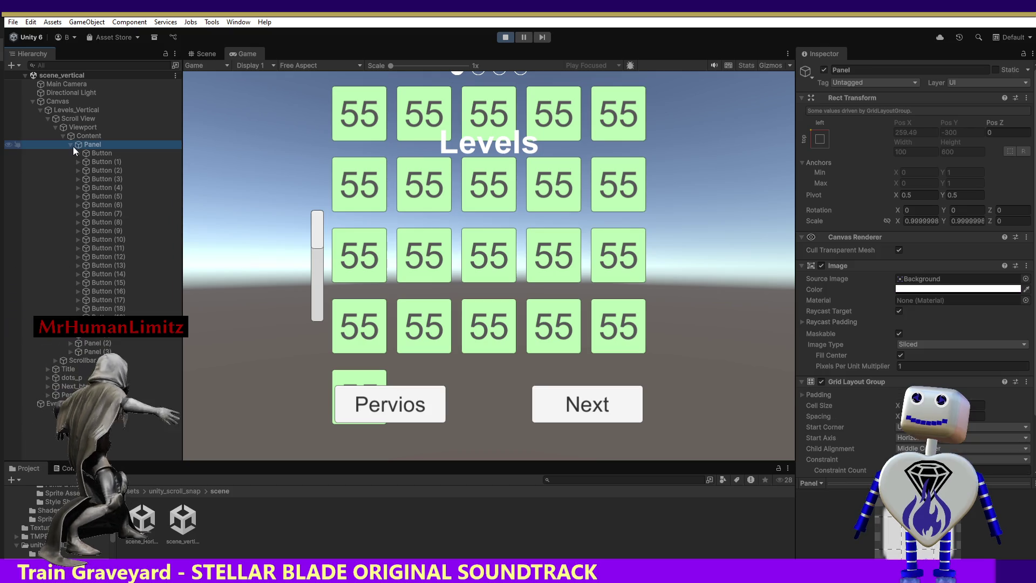
{"action": "left_click", "coordinate": [68, 146]}
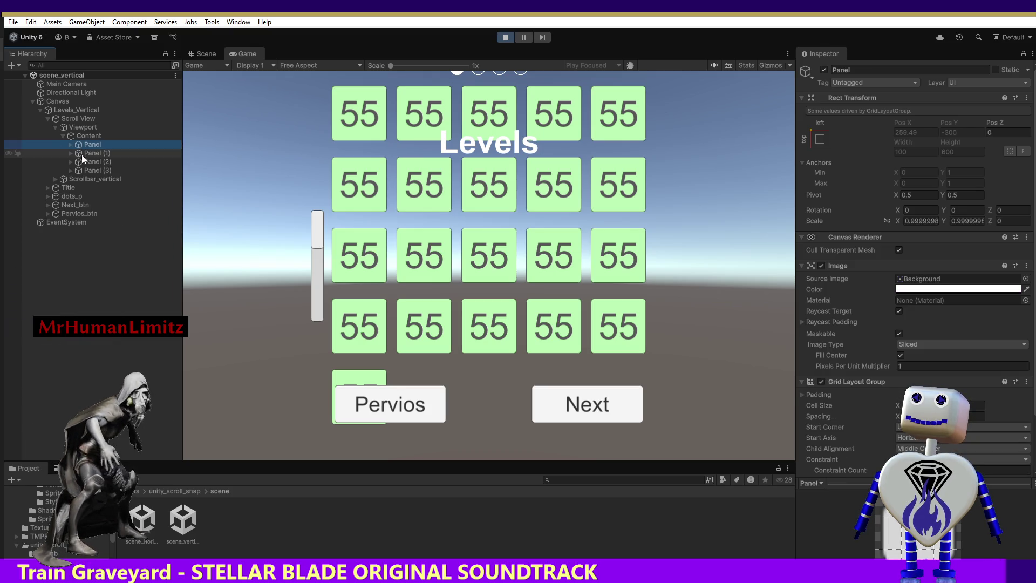
{"action": "left_click", "coordinate": [94, 171]}
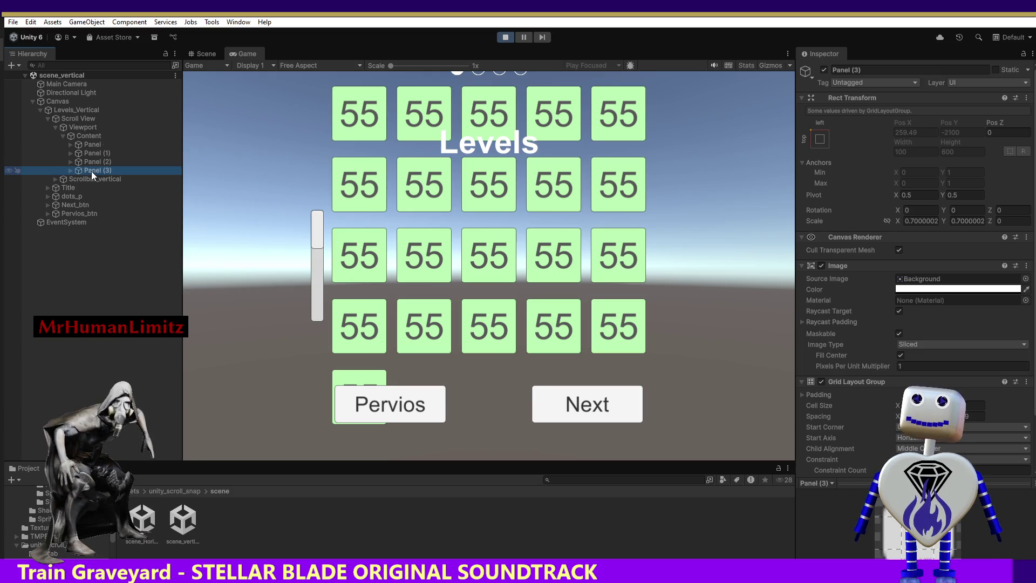
{"action": "key", "text": "ctrl+d"}
{"action": "mouse_move", "coordinate": [316, 215]}
{"action": "left_mouse_down"}
{"action": "mouse_move", "coordinate": [327, 309]}
{"action": "mouse_move", "coordinate": [308, 204]}
{"action": "mouse_move", "coordinate": [310, 299]}
{"action": "mouse_move", "coordinate": [312, 199]}
{"action": "mouse_move", "coordinate": [308, 315]}
{"action": "left_mouse_up"}
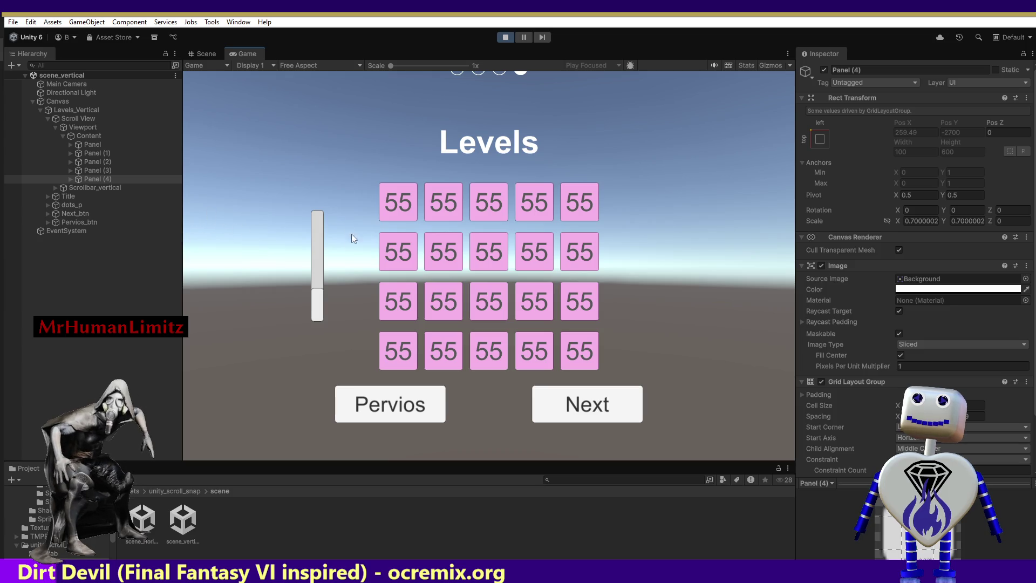
Step: Duplicate Panel (4) into Panel (5) and switch to the scroll_snap script in Notepad
{"action": "left_click", "coordinate": [106, 179]}
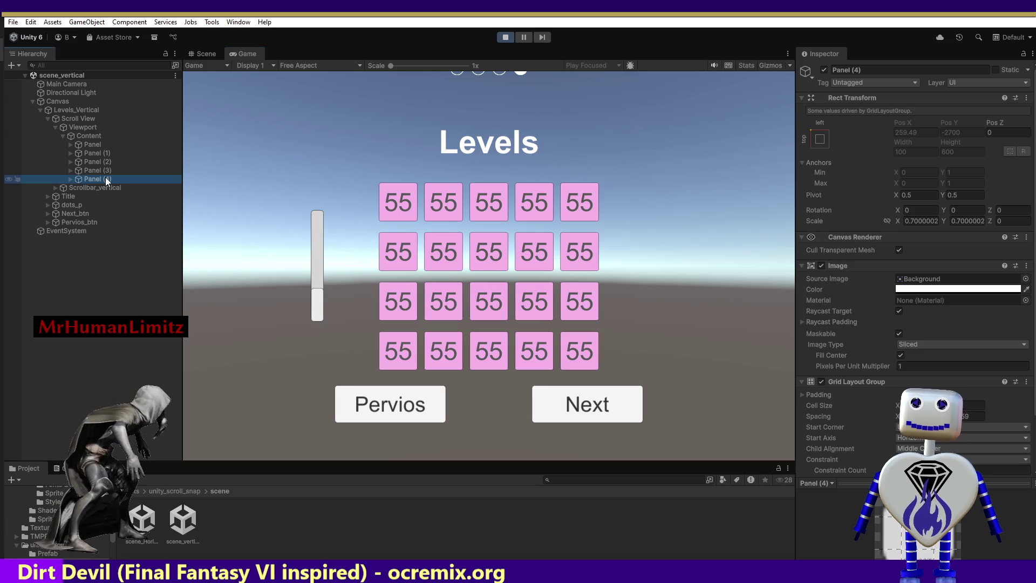
{"action": "key", "text": "ctrl+d"}
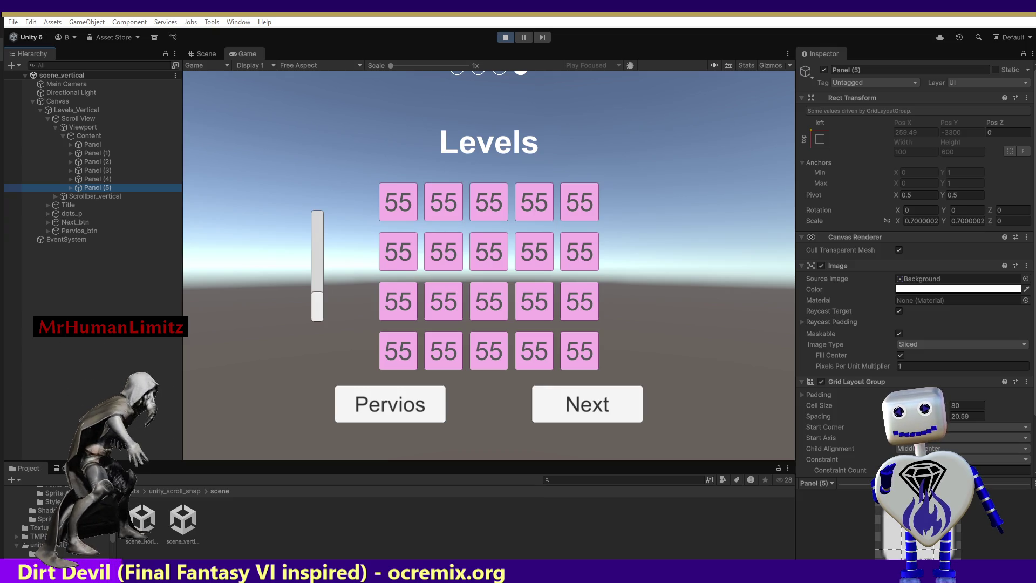
{"action": "key", "text": "alt+Tab"}
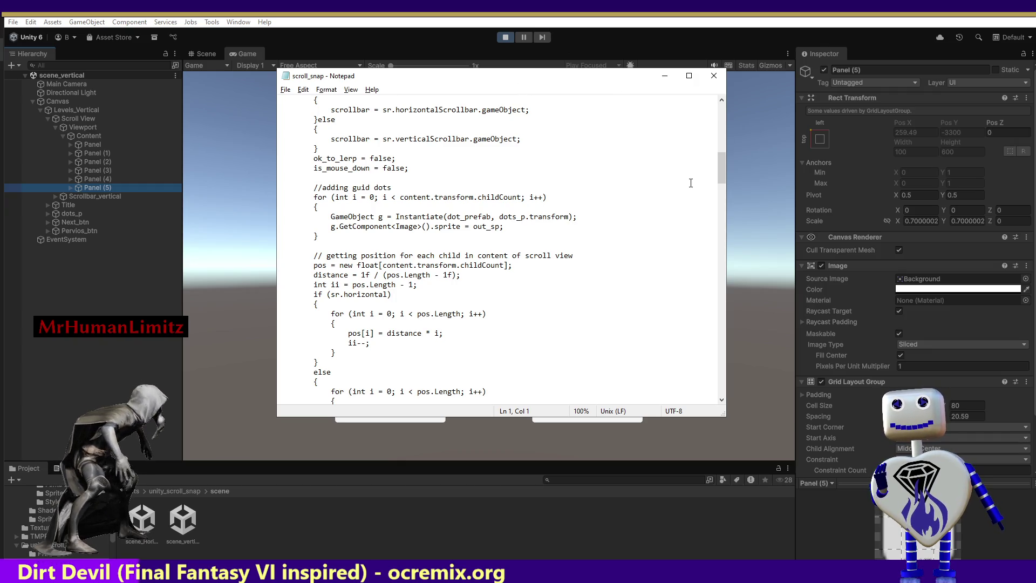
Step: Scroll the scroll_snap script from its class fields through Start() down to Update()
{"action": "mouse_move", "coordinate": [720, 161]}
{"action": "left_mouse_down"}
{"action": "mouse_move", "coordinate": [721, 151]}
{"action": "mouse_move", "coordinate": [732, 358]}
{"action": "mouse_move", "coordinate": [707, 135]}
{"action": "left_mouse_up"}
{"action": "scroll", "coordinate": [707, 132], "scroll_direction": "up", "scroll_amount": 3}
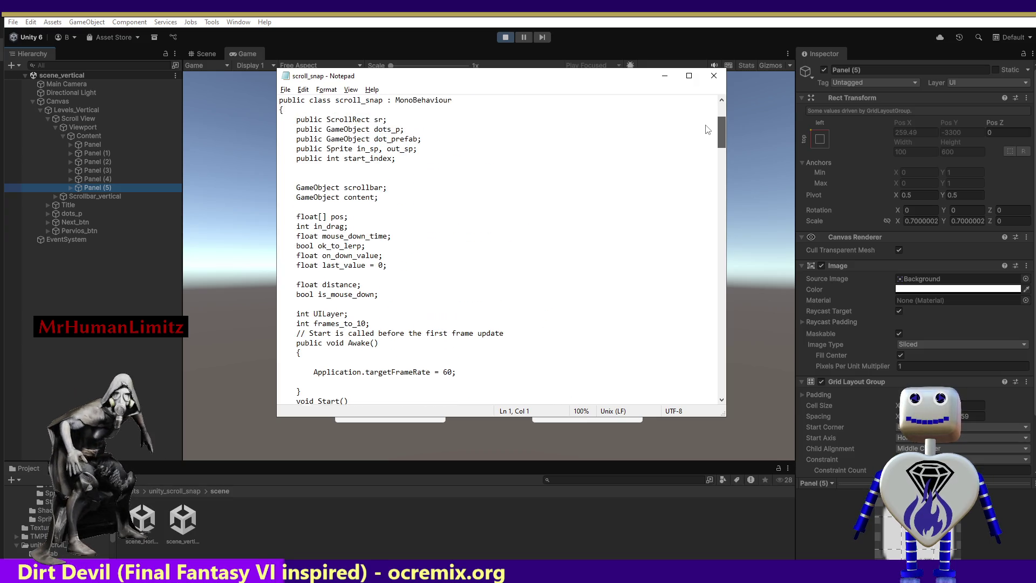
{"action": "scroll", "coordinate": [711, 122], "scroll_direction": "down", "scroll_amount": 11}
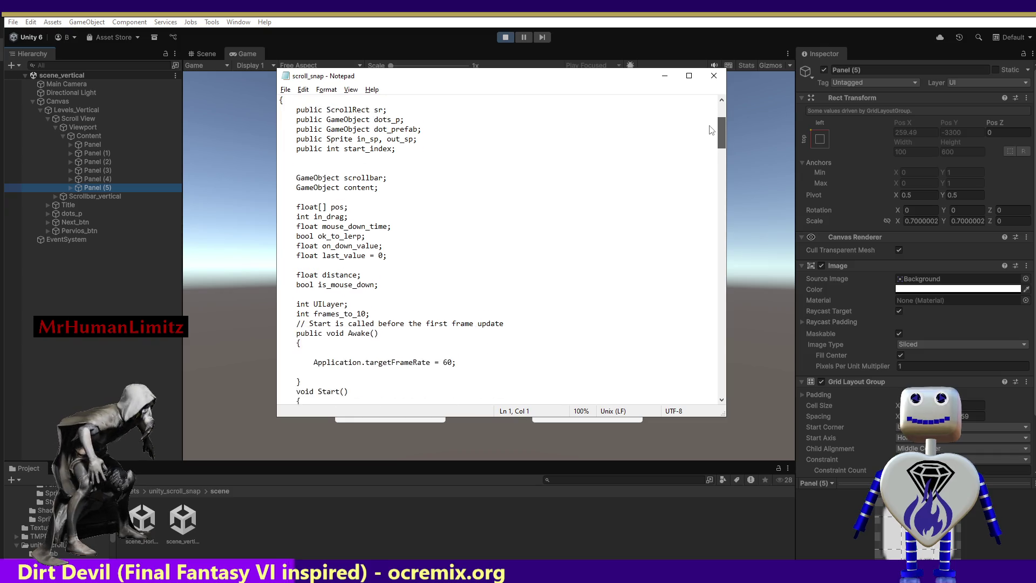
{"action": "scroll", "coordinate": [714, 157], "scroll_direction": "down", "scroll_amount": 1}
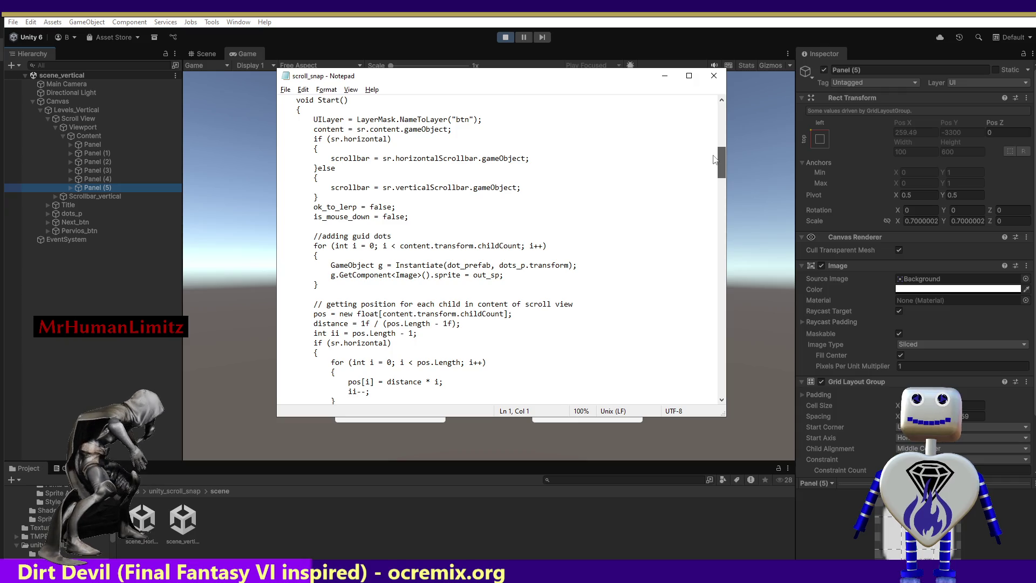
{"action": "left_click_drag", "start_coordinate": [713, 159], "coordinate": [713, 171]}
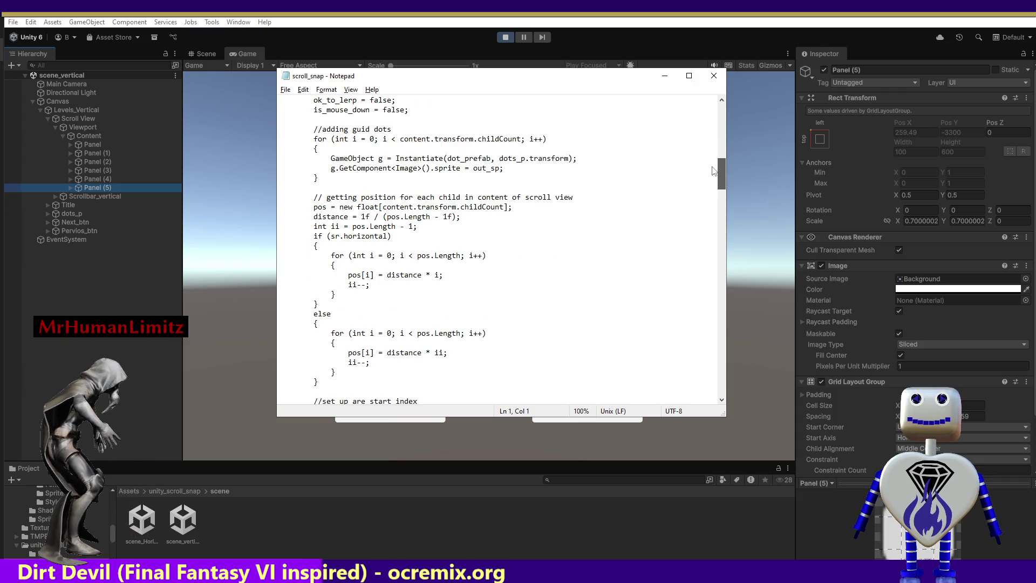
{"action": "mouse_move", "coordinate": [713, 171]}
{"action": "left_mouse_down"}
{"action": "mouse_move", "coordinate": [703, 201]}
{"action": "mouse_move", "coordinate": [715, 156]}
{"action": "left_mouse_up"}
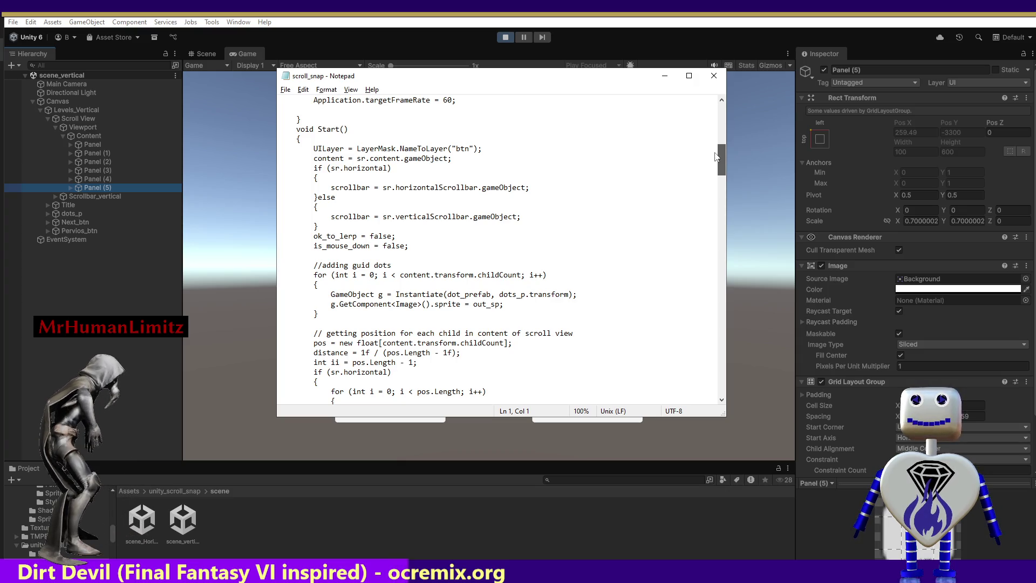
{"action": "left_click_drag", "start_coordinate": [715, 157], "coordinate": [711, 208]}
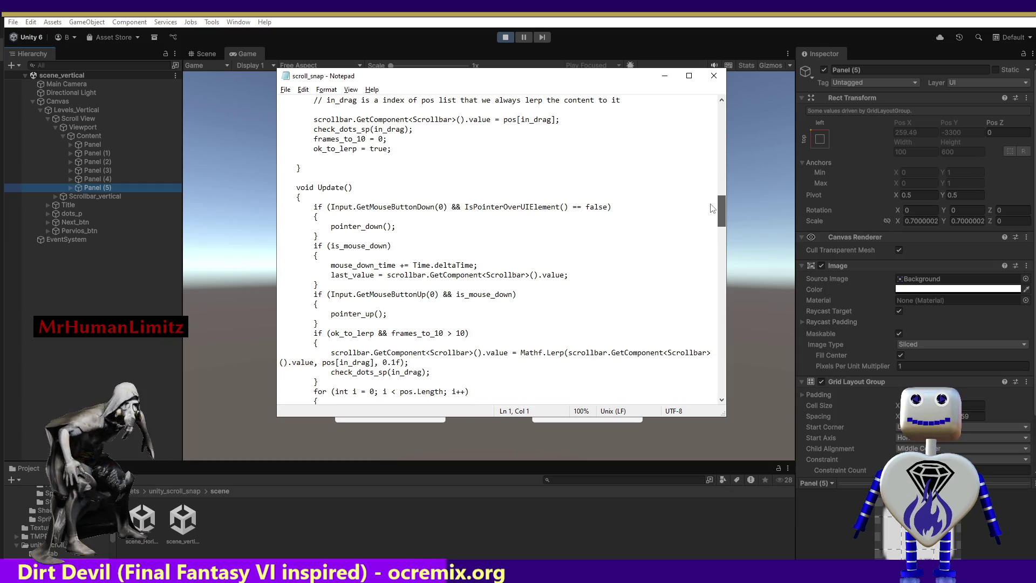
Step: Mark the end of the GetMouseButtonDown line, then move Notepad aside and return to Unity
{"action": "left_click", "coordinate": [709, 207]}
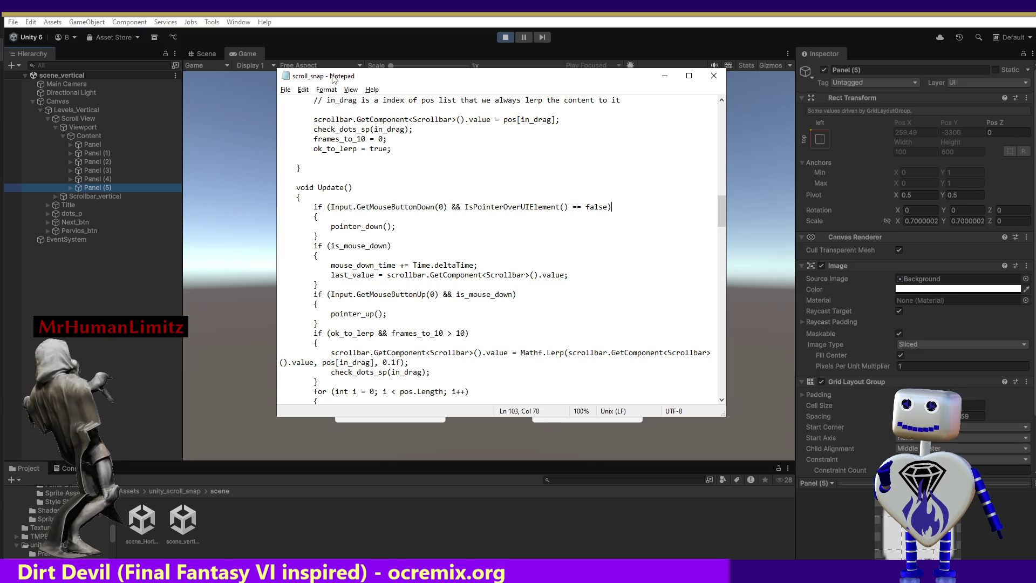
{"action": "left_click_drag", "start_coordinate": [333, 80], "coordinate": [350, 435]}
{"action": "left_click", "coordinate": [257, 324]}
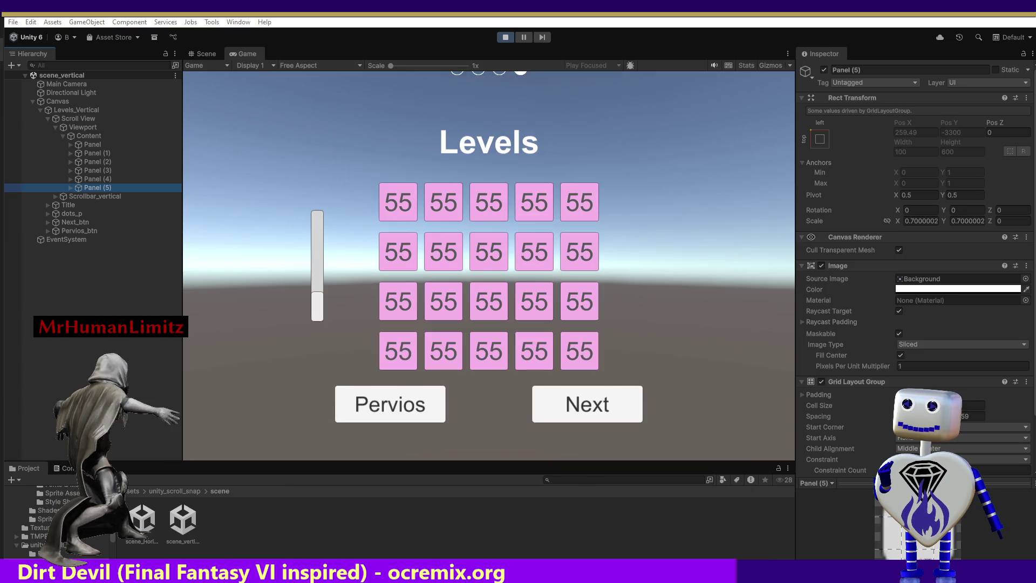
Step: Select Scroll View and test the Pervios and Next pages and scrolling in play mode
{"action": "left_click", "coordinate": [87, 118]}
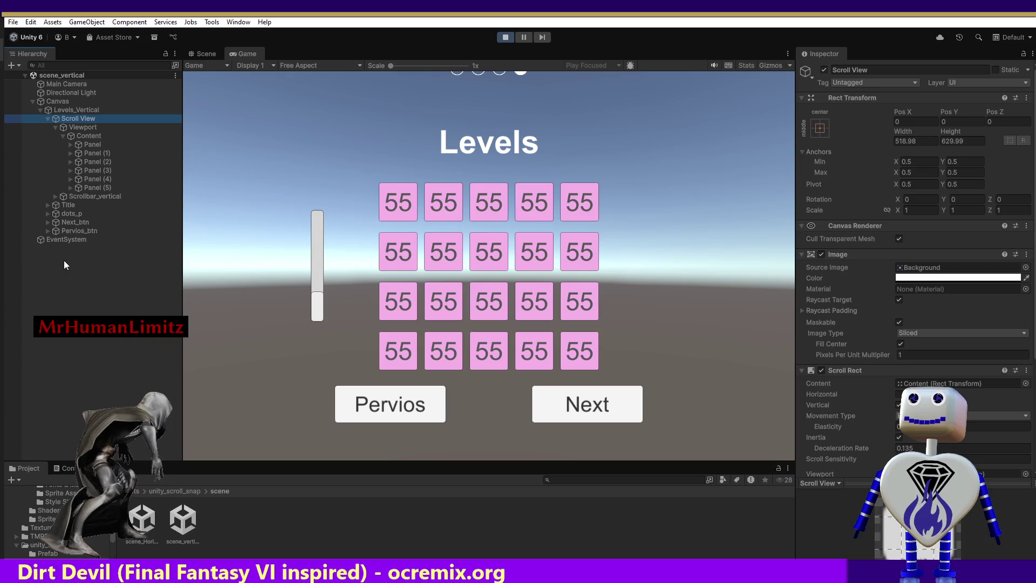
{"action": "left_click", "coordinate": [411, 406]}
{"action": "left_click", "coordinate": [565, 405]}
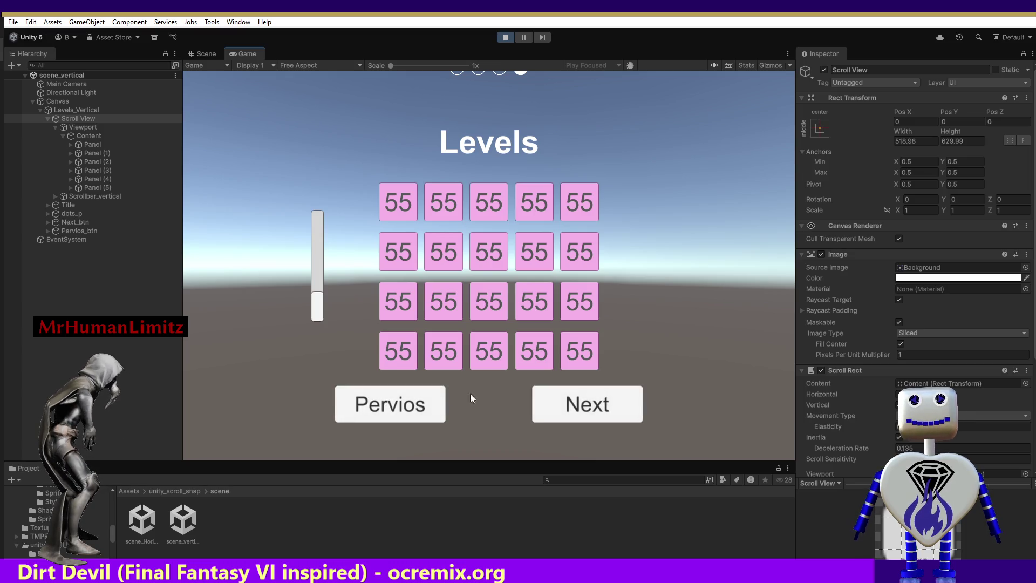
{"action": "scroll", "coordinate": [322, 289], "scroll_direction": "down", "scroll_amount": 1}
{"action": "scroll", "coordinate": [331, 301], "scroll_direction": "up", "scroll_amount": 1}
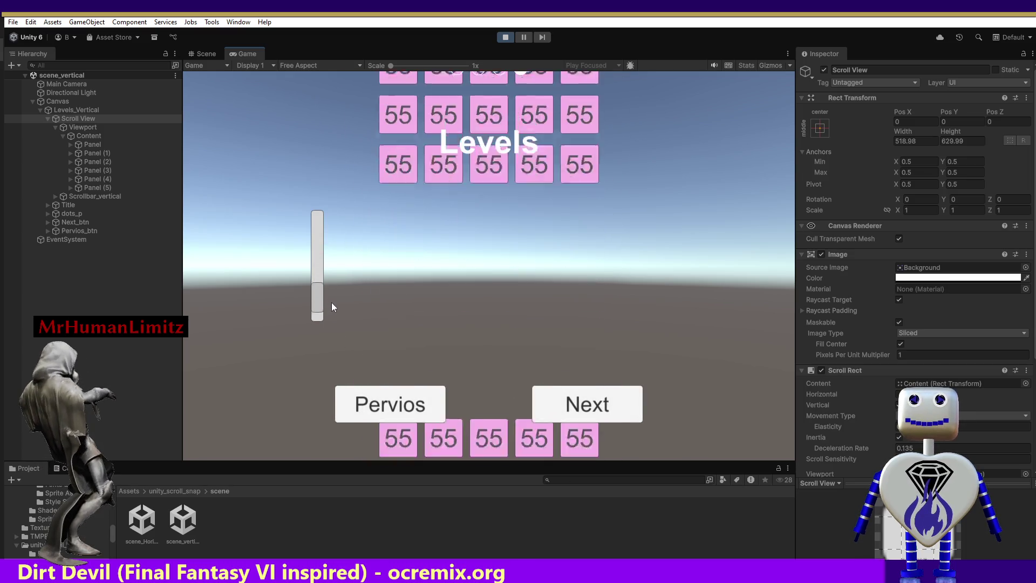
{"action": "mouse_move", "coordinate": [319, 307]}
{"action": "left_mouse_down"}
{"action": "mouse_move", "coordinate": [323, 218]}
{"action": "mouse_move", "coordinate": [346, 318]}
{"action": "mouse_move", "coordinate": [433, 418]}
{"action": "left_mouse_up"}
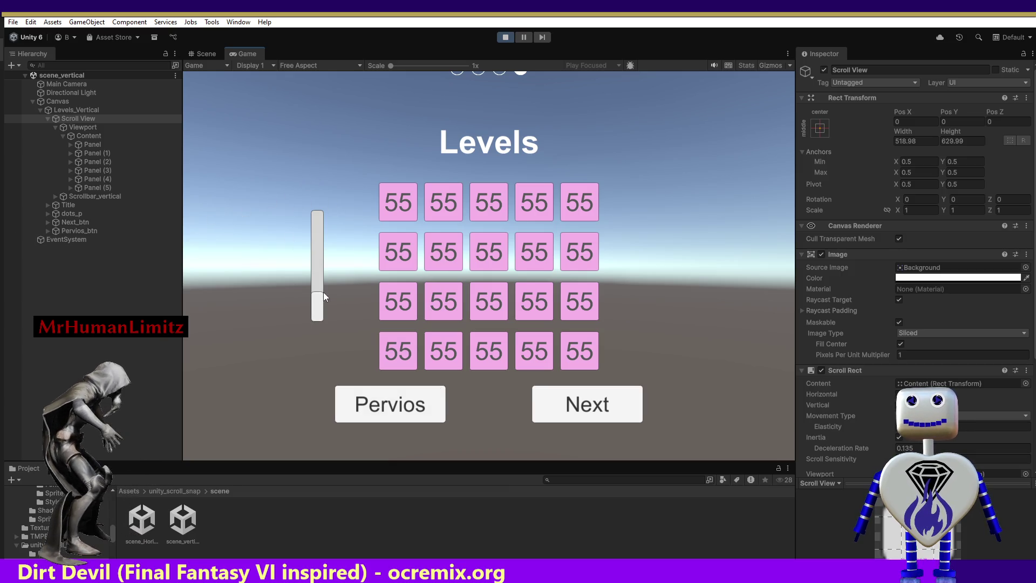
Step: Duplicate Panel (5) into Panel (6) and bring the scroll_snap script back over the game view
{"action": "left_click", "coordinate": [107, 187]}
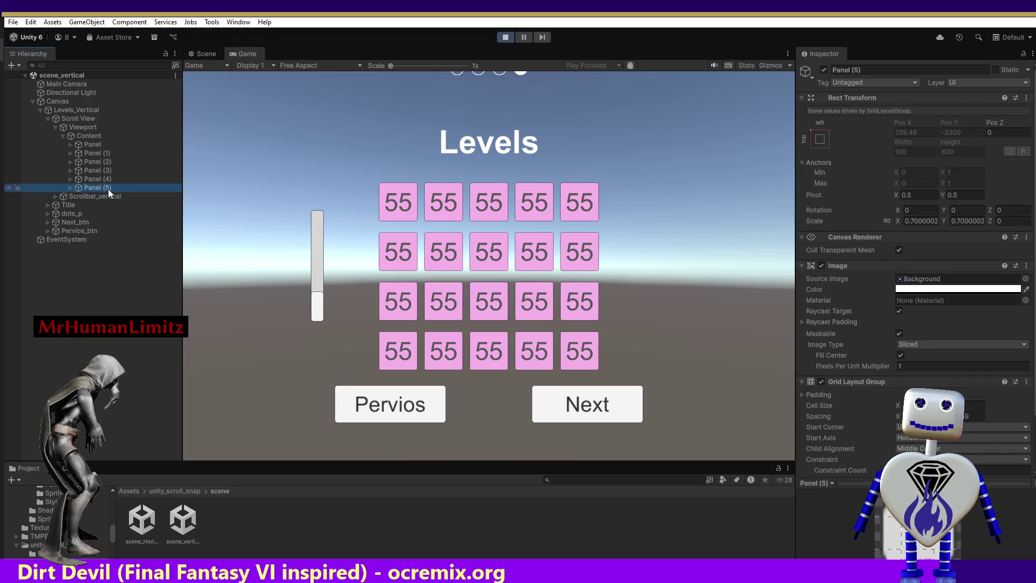
{"action": "key", "text": "ctrl+d"}
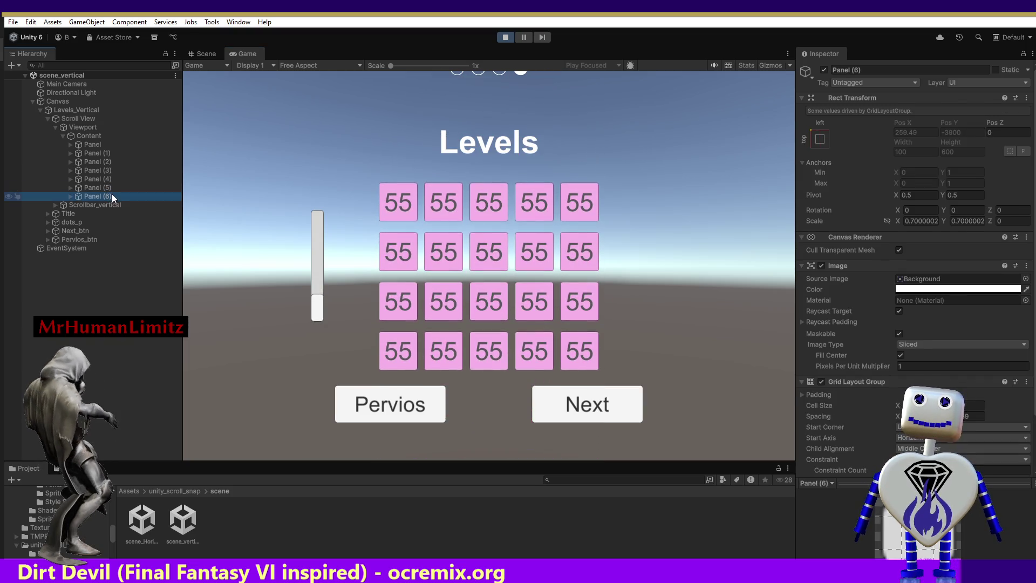
{"action": "mouse_move", "coordinate": [317, 300]}
{"action": "left_mouse_down"}
{"action": "mouse_move", "coordinate": [320, 206]}
{"action": "mouse_move", "coordinate": [323, 309]}
{"action": "left_mouse_up"}
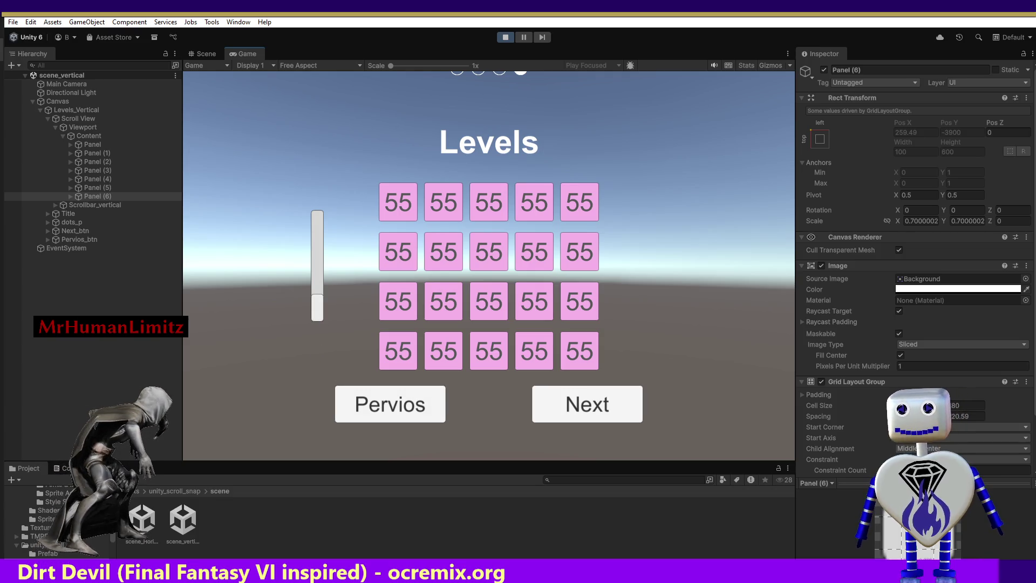
{"action": "key", "text": "alt+Tab"}
{"action": "left_click_drag", "start_coordinate": [597, 81], "coordinate": [582, 105]}
{"action": "mouse_move", "coordinate": [758, 226]}
{"action": "left_mouse_down"}
{"action": "mouse_move", "coordinate": [753, 135]}
{"action": "mouse_move", "coordinate": [747, 169]}
{"action": "left_mouse_up"}
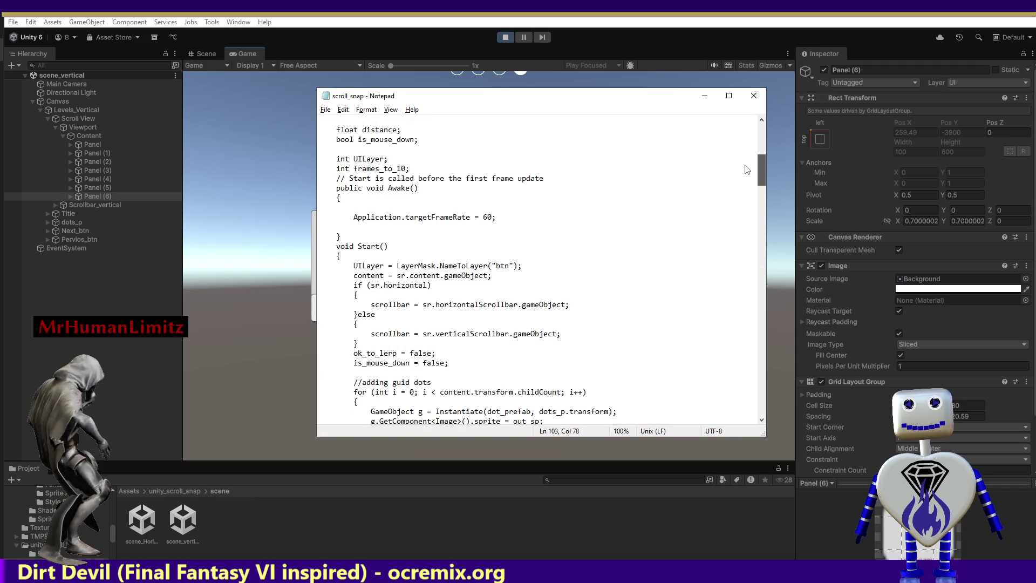
Step: Highlight out_sp in the guide-dot sprite assignment line, then scroll down to the end of Start()
{"action": "left_click_drag", "start_coordinate": [746, 169], "coordinate": [742, 182]}
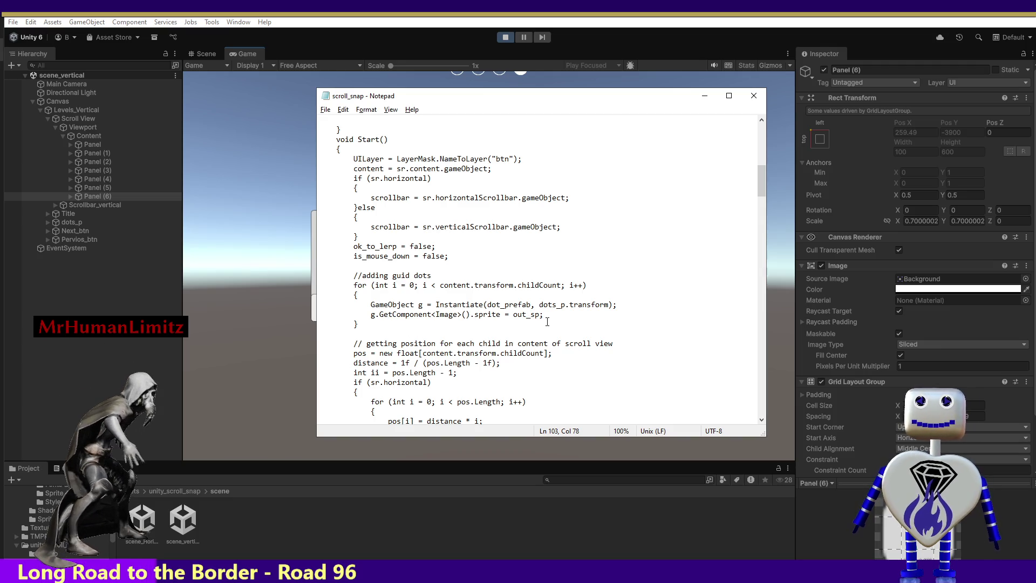
{"action": "left_click", "coordinate": [540, 314]}
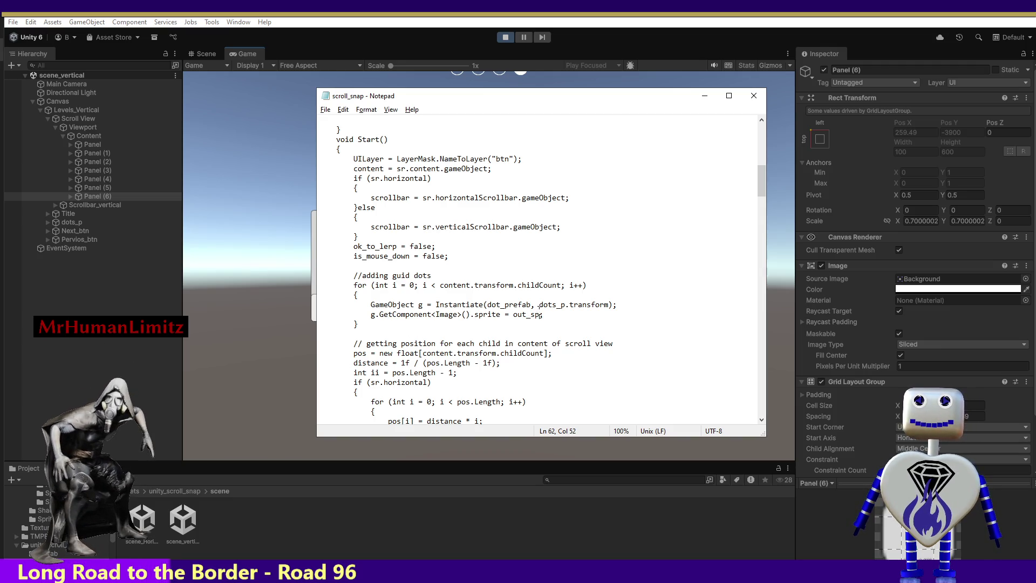
{"action": "double_click", "coordinate": [530, 313]}
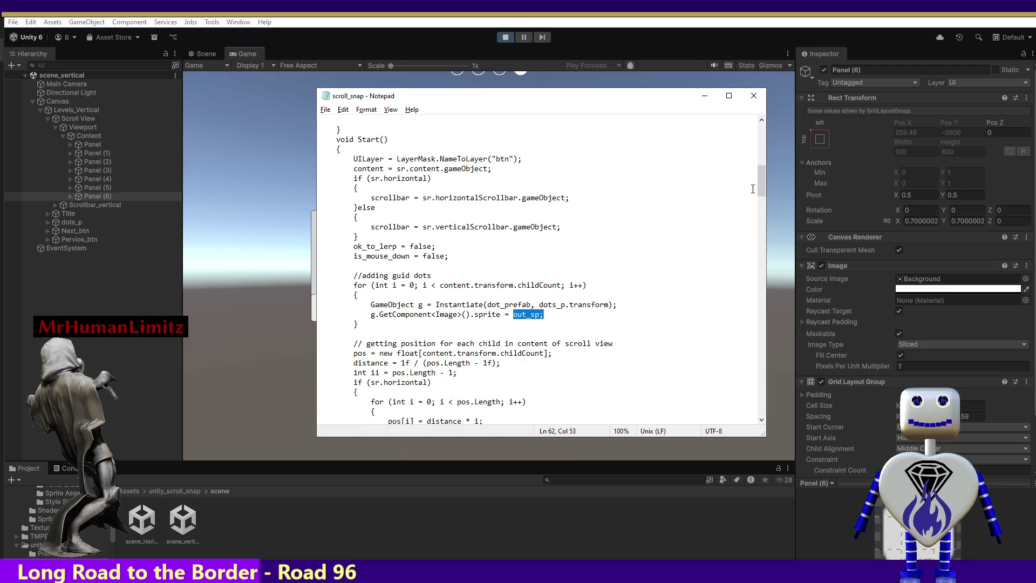
{"action": "left_click_drag", "start_coordinate": [760, 178], "coordinate": [754, 210]}
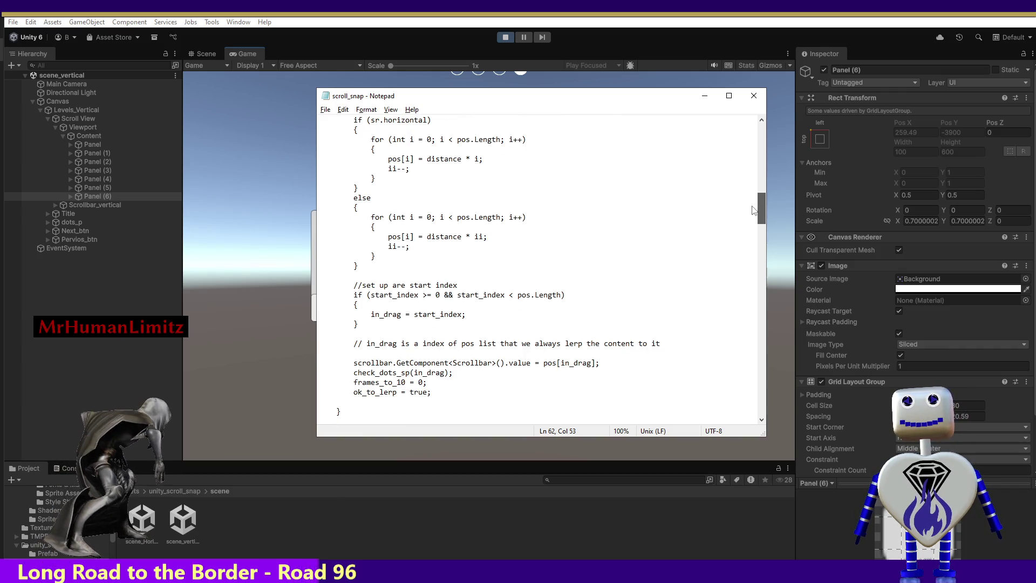
Step: Scroll to the start-index setup, highlight 'it' in the lerp comment, then scroll to pointer_up()
{"action": "scroll", "coordinate": [753, 210], "scroll_direction": "down", "scroll_amount": 2}
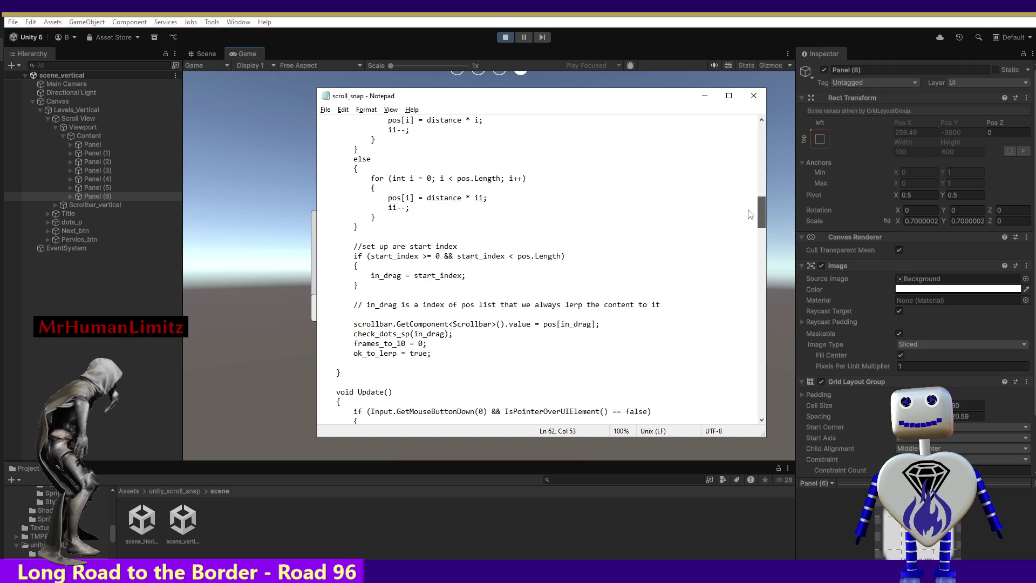
{"action": "scroll", "coordinate": [745, 219], "scroll_direction": "down", "scroll_amount": 3}
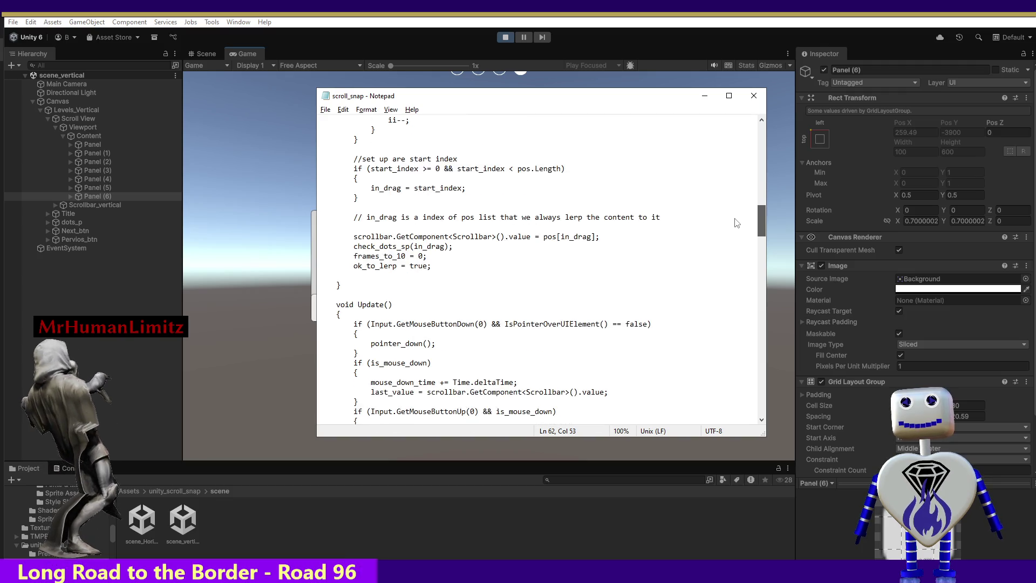
{"action": "double_click", "coordinate": [730, 218]}
{"action": "double_click", "coordinate": [730, 218]}
{"action": "left_click", "coordinate": [721, 225]}
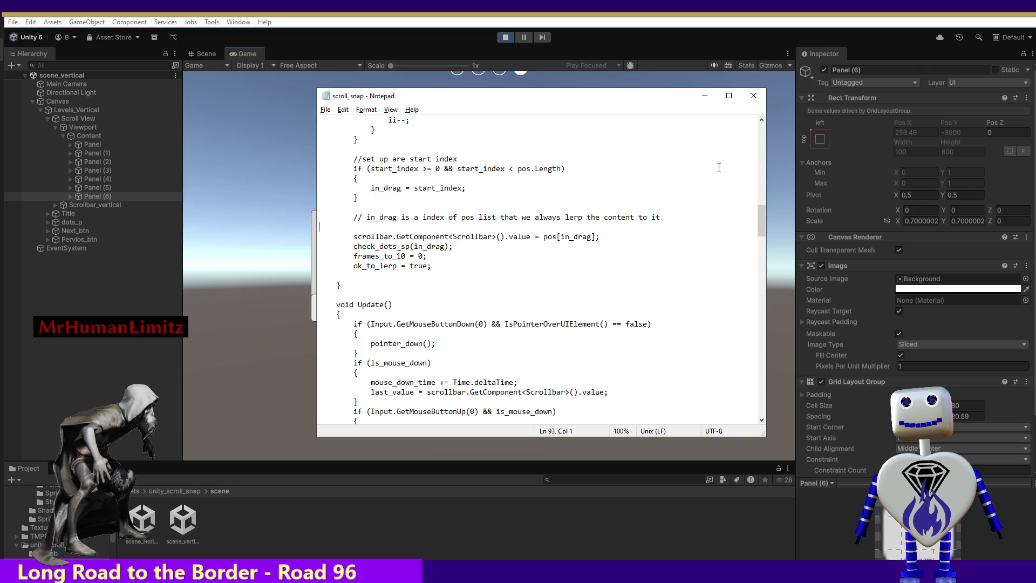
{"action": "mouse_move", "coordinate": [761, 207]}
{"action": "left_mouse_down"}
{"action": "mouse_move", "coordinate": [732, 350]}
{"action": "mouse_move", "coordinate": [731, 315]}
{"action": "left_mouse_up"}
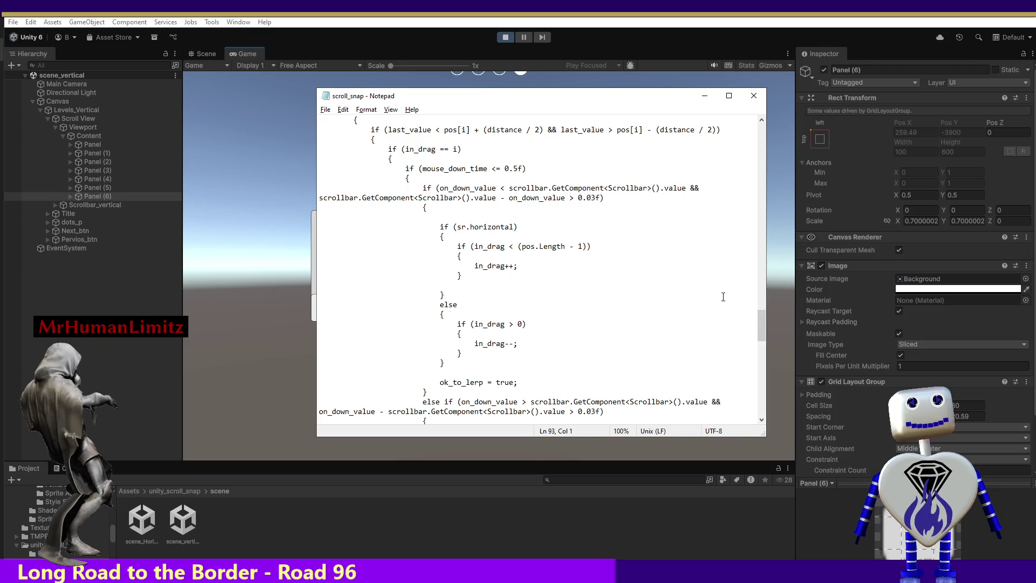
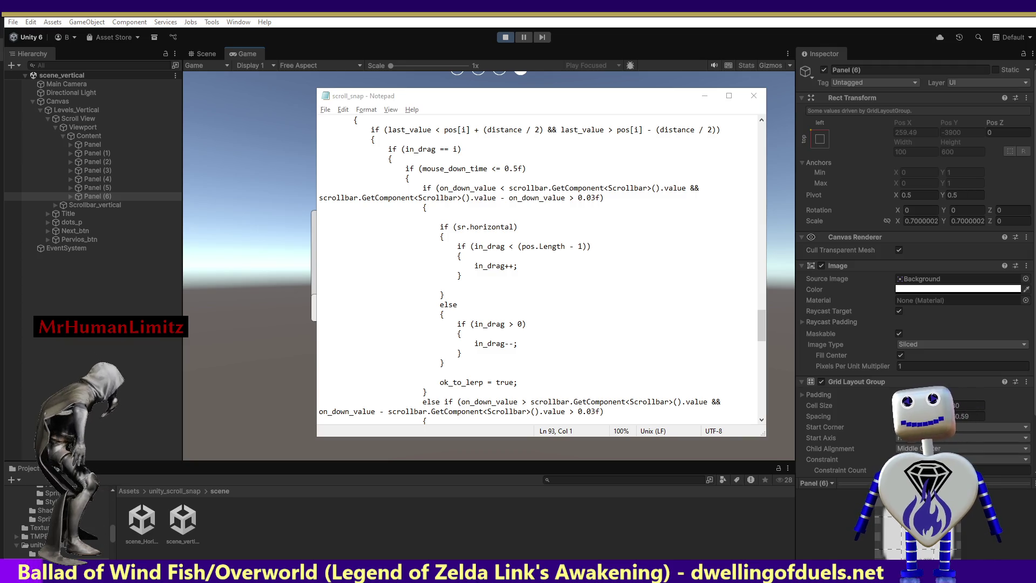
Step: Scroll the scroll_snap script down to the line creating the pos array sized by childCount
{"action": "mouse_move", "coordinate": [762, 326]}
{"action": "left_mouse_down"}
{"action": "mouse_move", "coordinate": [759, 334]}
{"action": "mouse_move", "coordinate": [754, 296]}
{"action": "mouse_move", "coordinate": [750, 304]}
{"action": "left_mouse_up"}
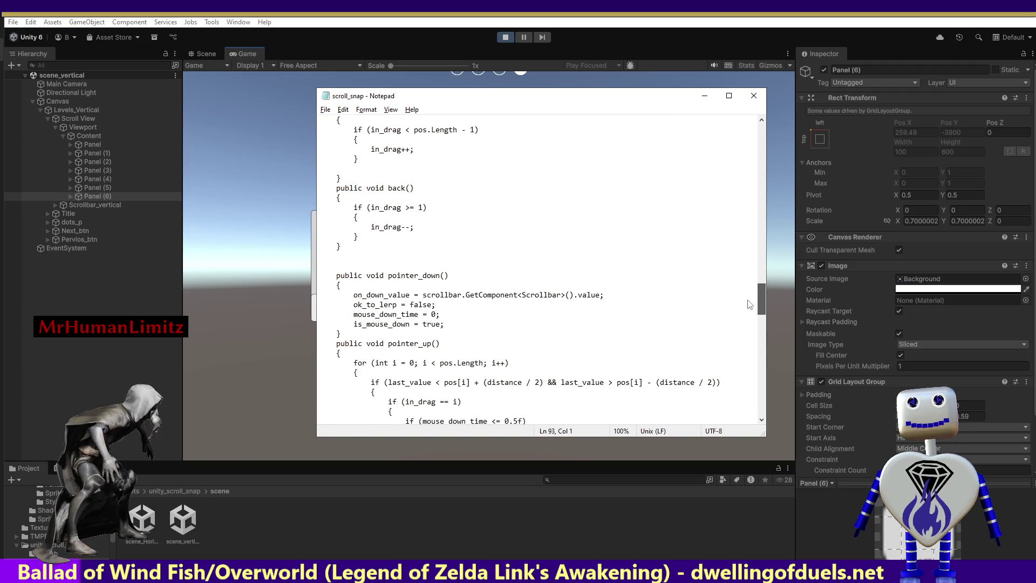
{"action": "left_click_drag", "start_coordinate": [750, 304], "coordinate": [752, 391]}
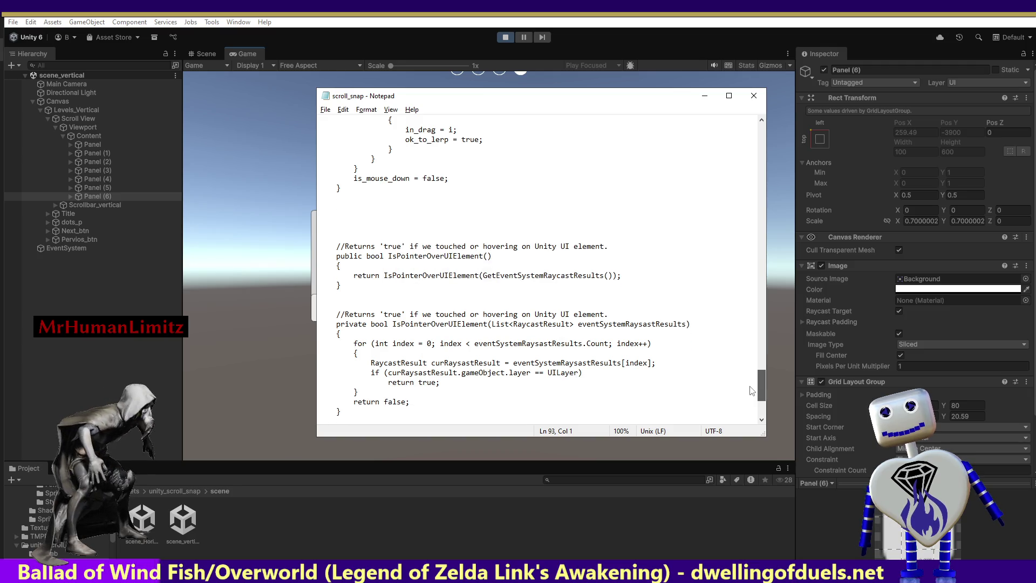
{"action": "mouse_move", "coordinate": [752, 390]}
{"action": "left_mouse_down"}
{"action": "mouse_move", "coordinate": [752, 405]}
{"action": "mouse_move", "coordinate": [742, 102]}
{"action": "left_mouse_up"}
{"action": "scroll", "coordinate": [740, 136], "scroll_direction": "down", "scroll_amount": 6}
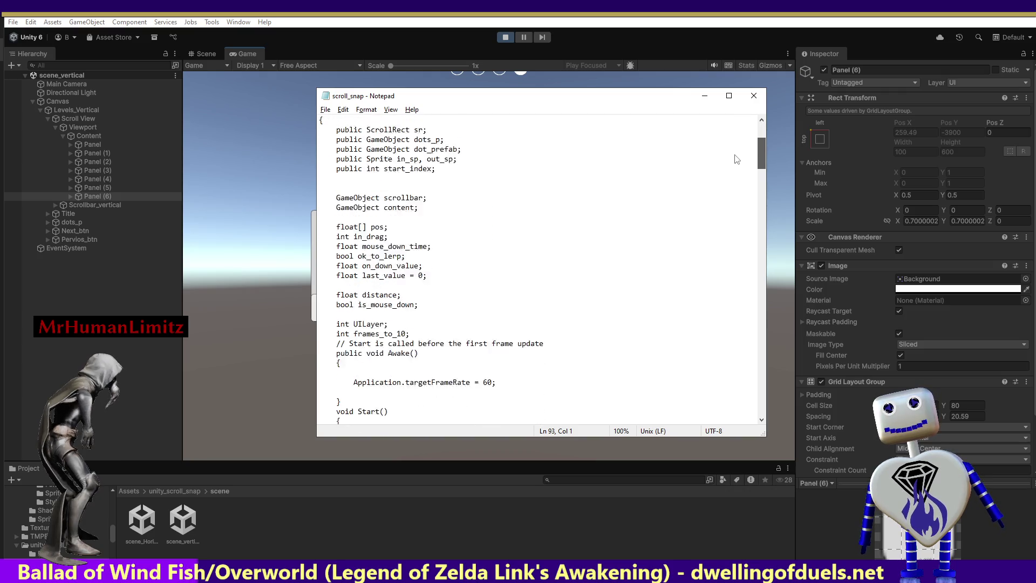
{"action": "scroll", "coordinate": [737, 170], "scroll_direction": "down", "scroll_amount": 5}
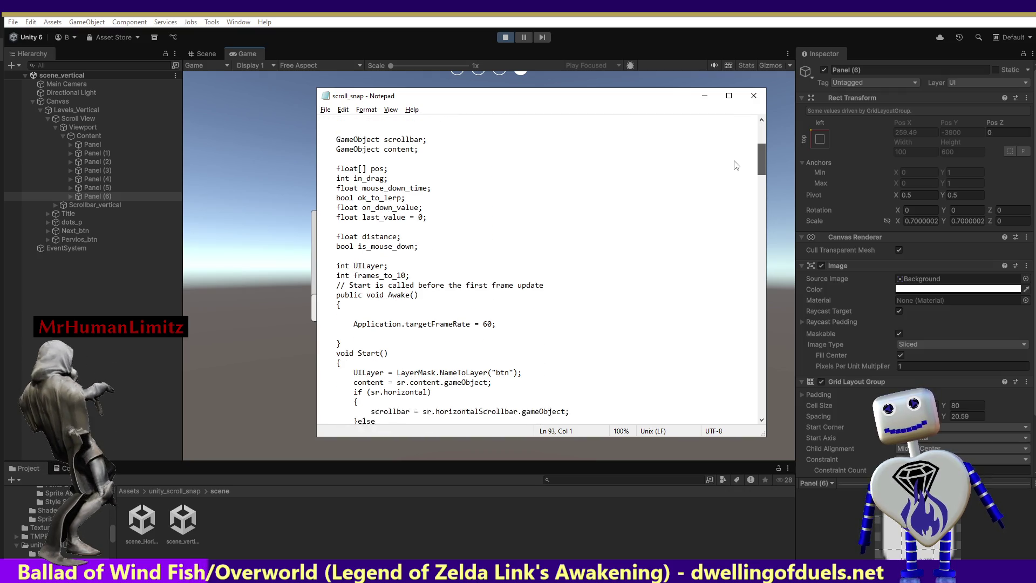
{"action": "scroll", "coordinate": [737, 179], "scroll_direction": "down", "scroll_amount": 1}
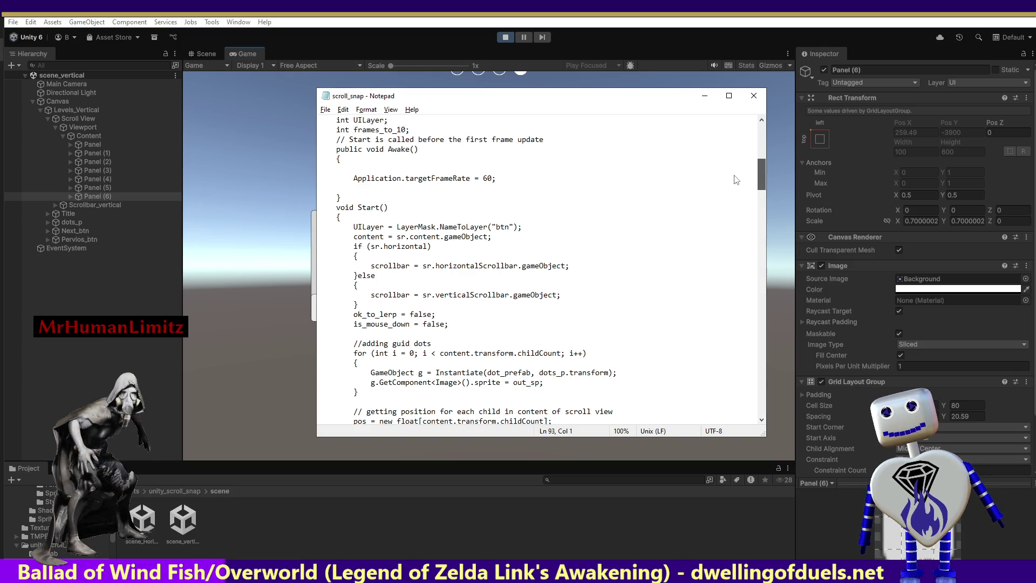
{"action": "scroll", "coordinate": [737, 179], "scroll_direction": "down", "scroll_amount": 1}
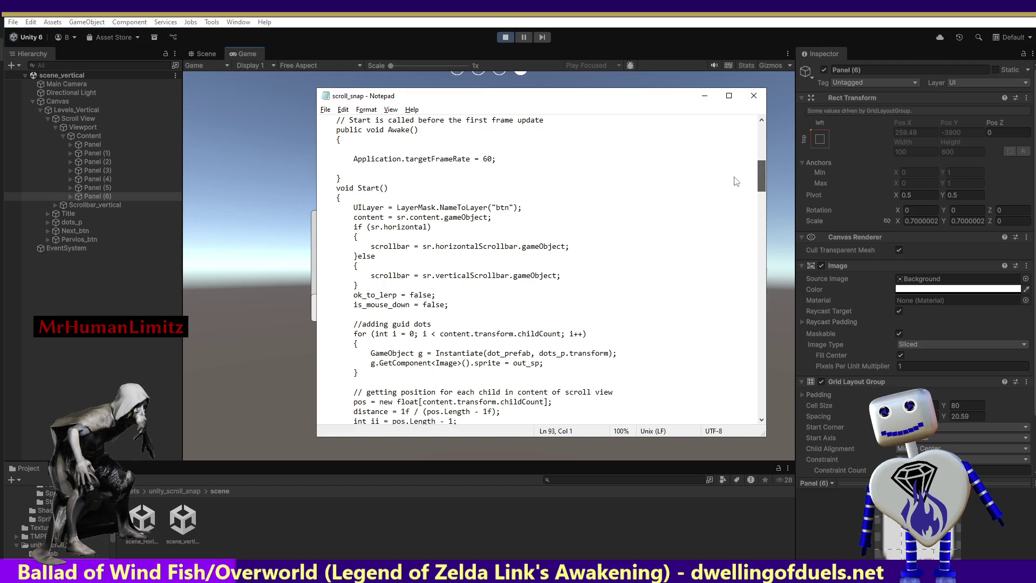
{"action": "scroll", "coordinate": [737, 181], "scroll_direction": "down", "scroll_amount": 1}
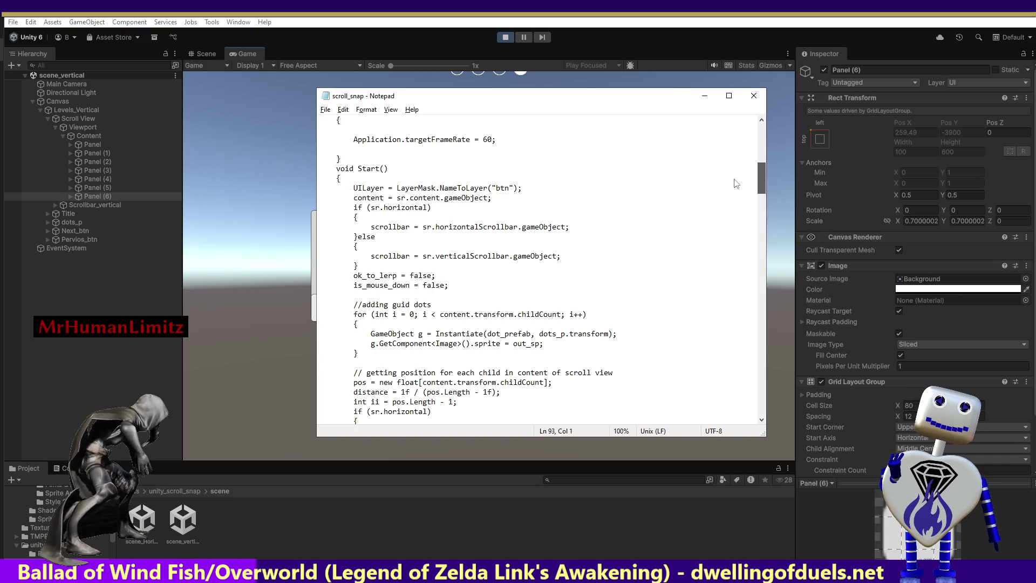
{"action": "scroll", "coordinate": [736, 183], "scroll_direction": "down", "scroll_amount": 1}
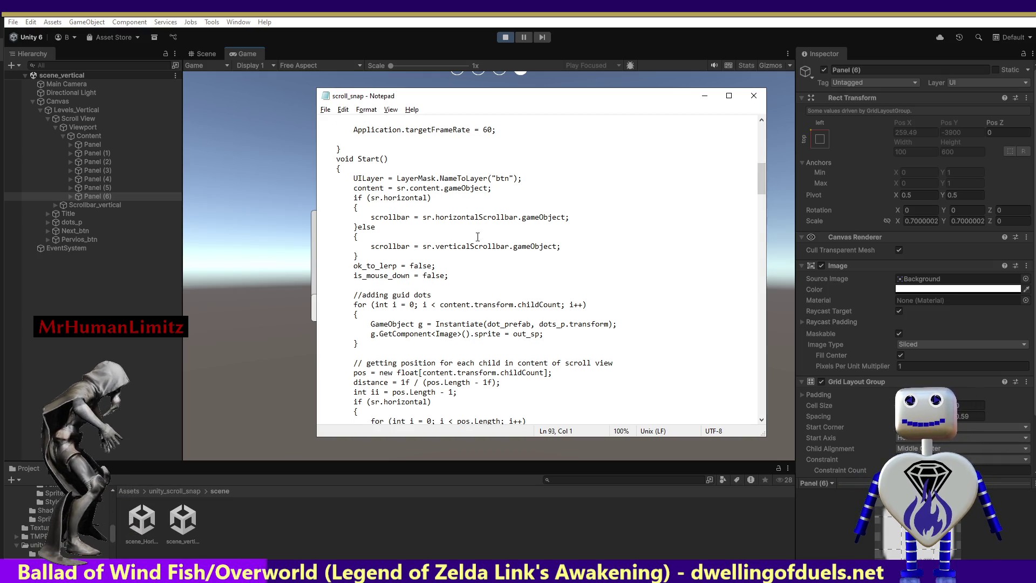
{"action": "left_click_drag", "start_coordinate": [571, 377], "coordinate": [333, 373]}
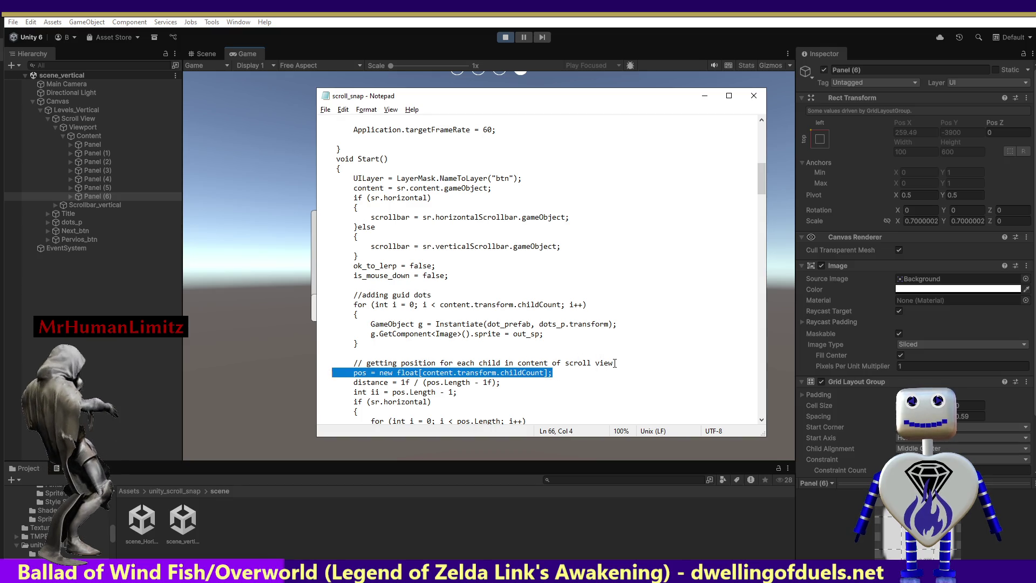
{"action": "left_click", "coordinate": [553, 374]}
{"action": "left_click_drag", "start_coordinate": [553, 374], "coordinate": [419, 373]}
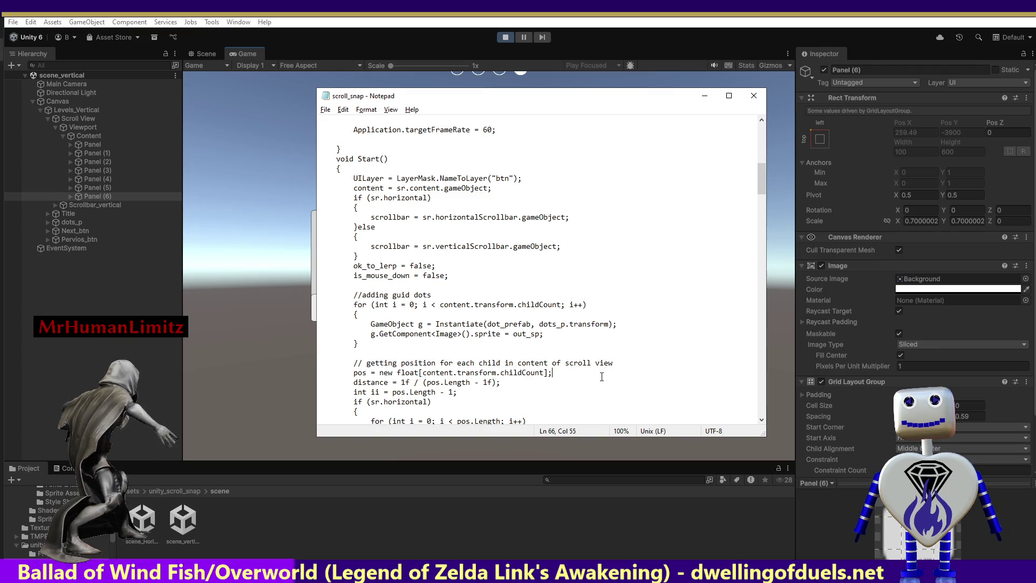
Step: Search upward for 'pos' to reach its declaration 'float[] pos;'
{"action": "mouse_move", "coordinate": [762, 180]}
{"action": "left_mouse_down"}
{"action": "mouse_move", "coordinate": [748, 229]}
{"action": "mouse_move", "coordinate": [750, 192]}
{"action": "left_mouse_up"}
{"action": "left_click", "coordinate": [478, 296]}
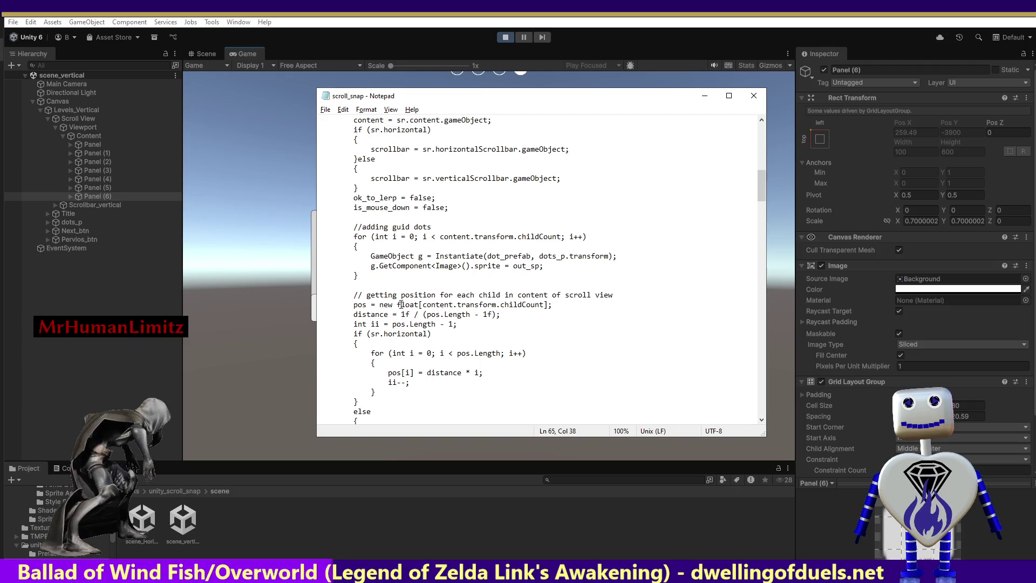
{"action": "left_click_drag", "start_coordinate": [366, 305], "coordinate": [354, 306]}
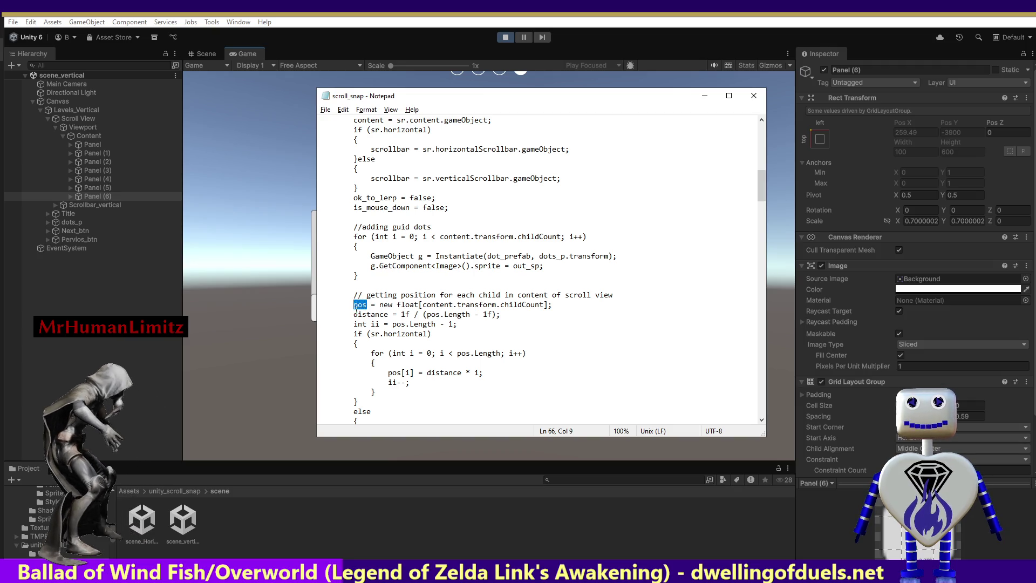
{"action": "key", "text": "ctrl+f"}
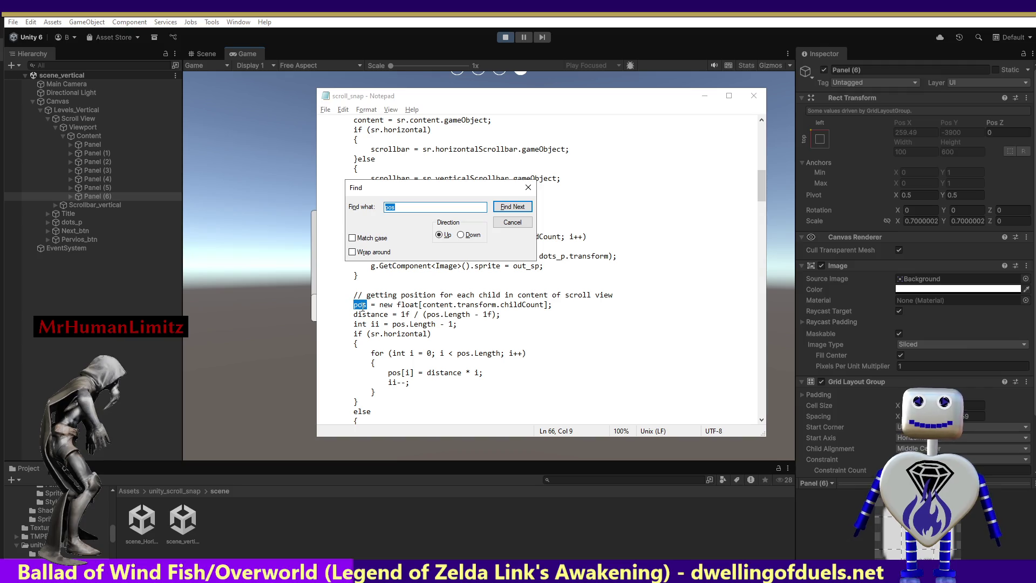
{"action": "key", "text": "Return"}
{"action": "key", "text": "Return"}
{"action": "key", "text": "Return"}
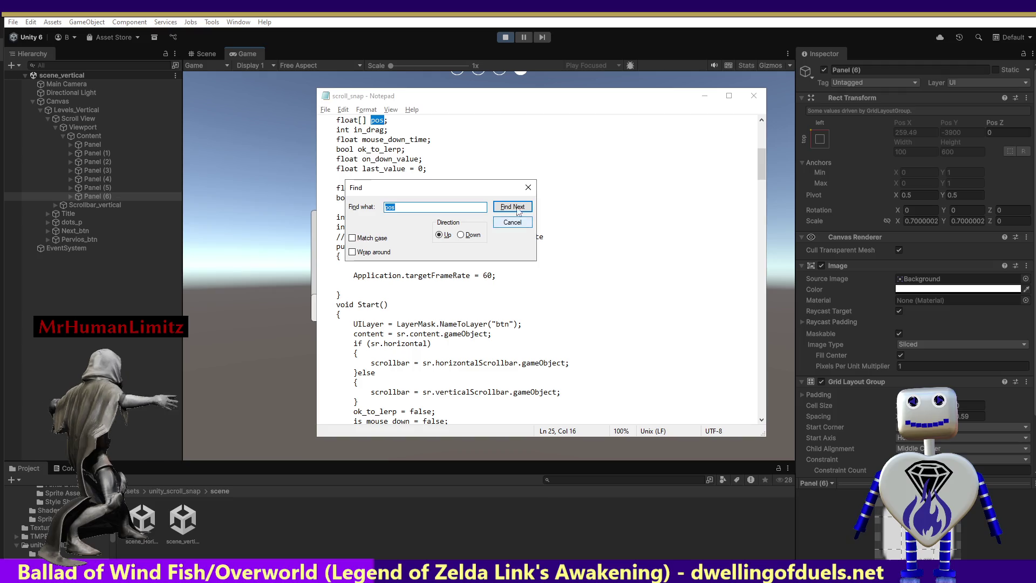
{"action": "left_click", "coordinate": [511, 223]}
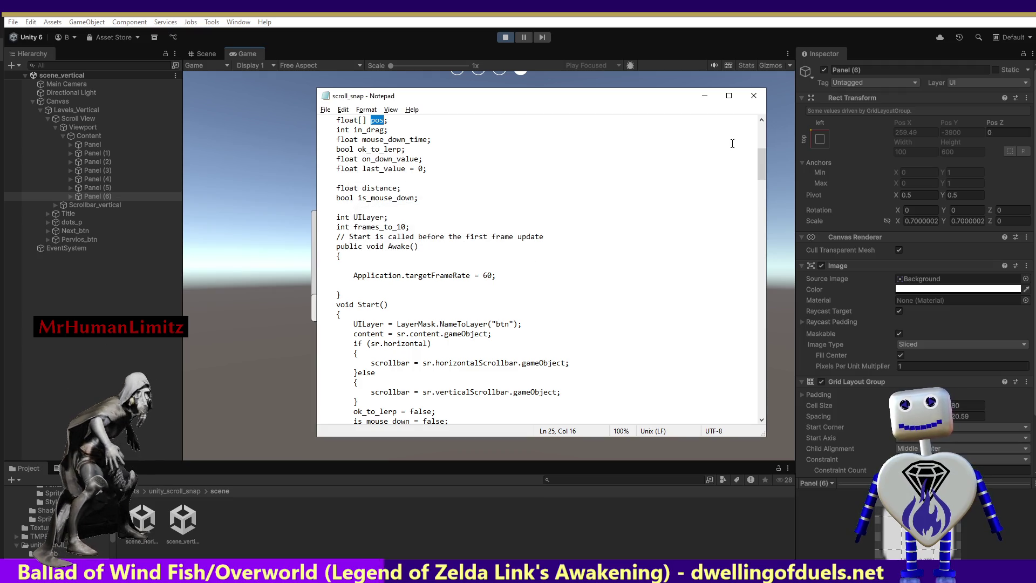
{"action": "left_click_drag", "start_coordinate": [762, 159], "coordinate": [757, 230]}
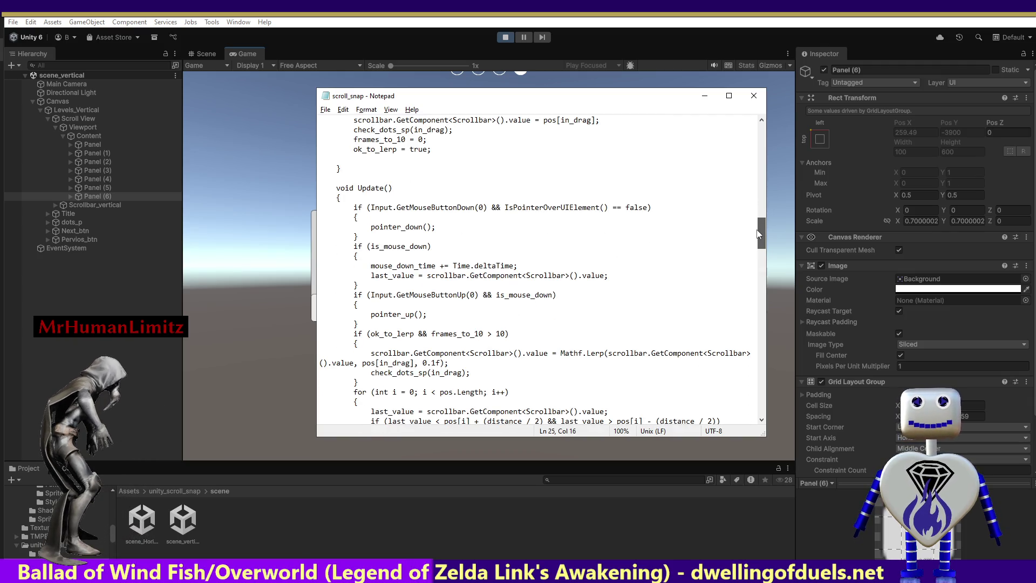
{"action": "left_click_drag", "start_coordinate": [757, 233], "coordinate": [757, 246]}
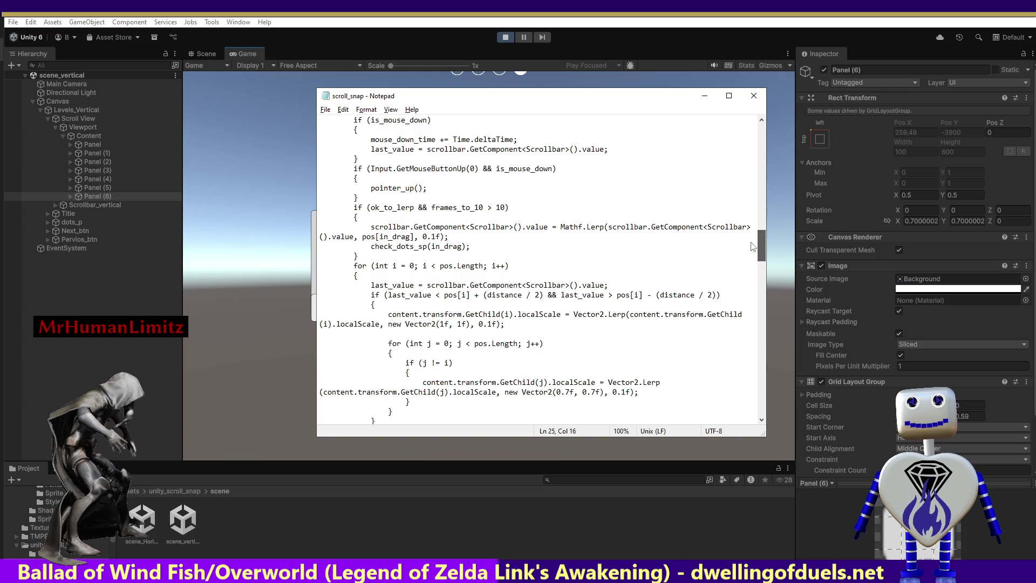
{"action": "left_click", "coordinate": [749, 242]}
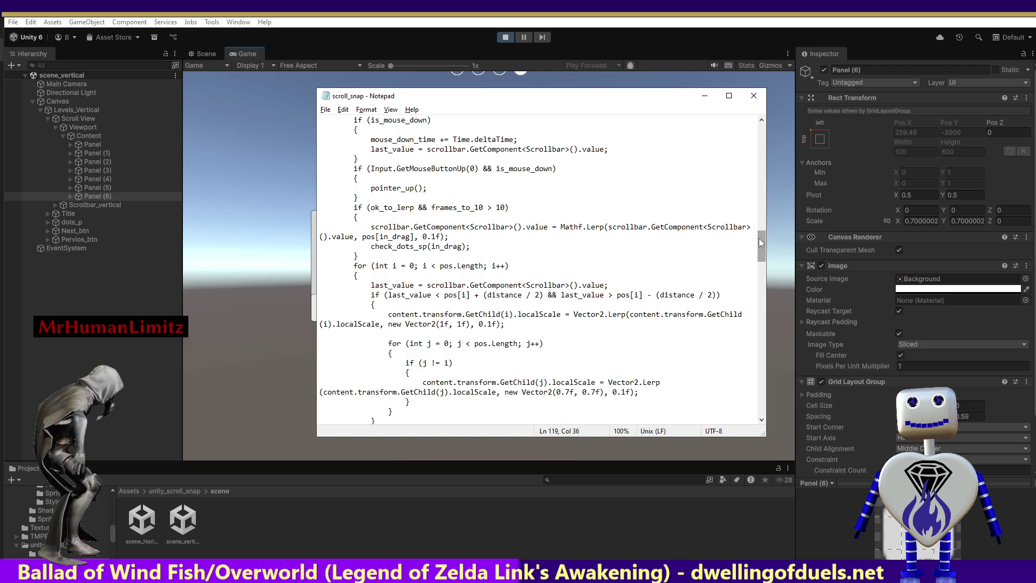
{"action": "left_click_drag", "start_coordinate": [758, 238], "coordinate": [759, 239]}
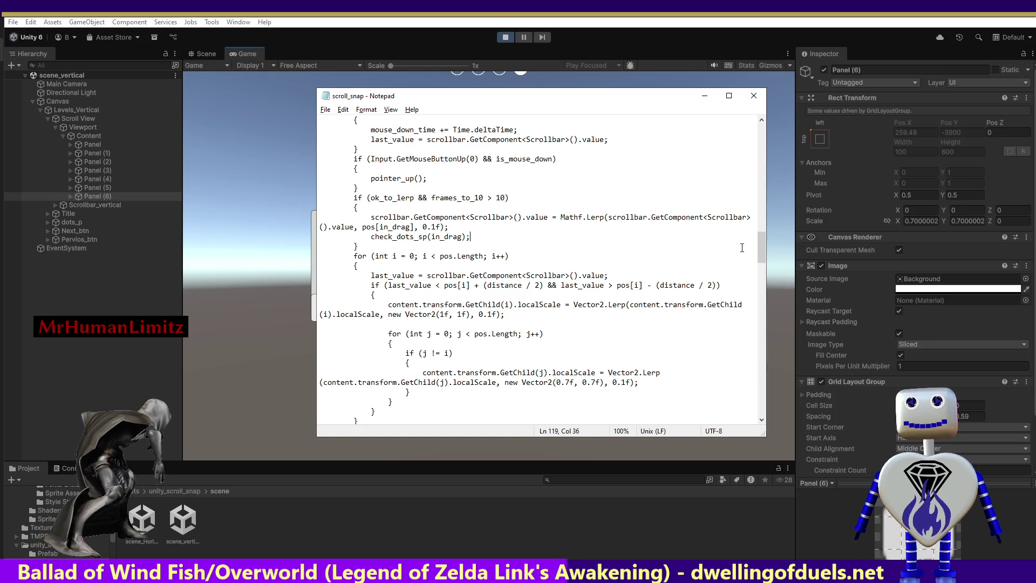
{"action": "left_click", "coordinate": [533, 325]}
{"action": "left_click_drag", "start_coordinate": [533, 325], "coordinate": [401, 334]}
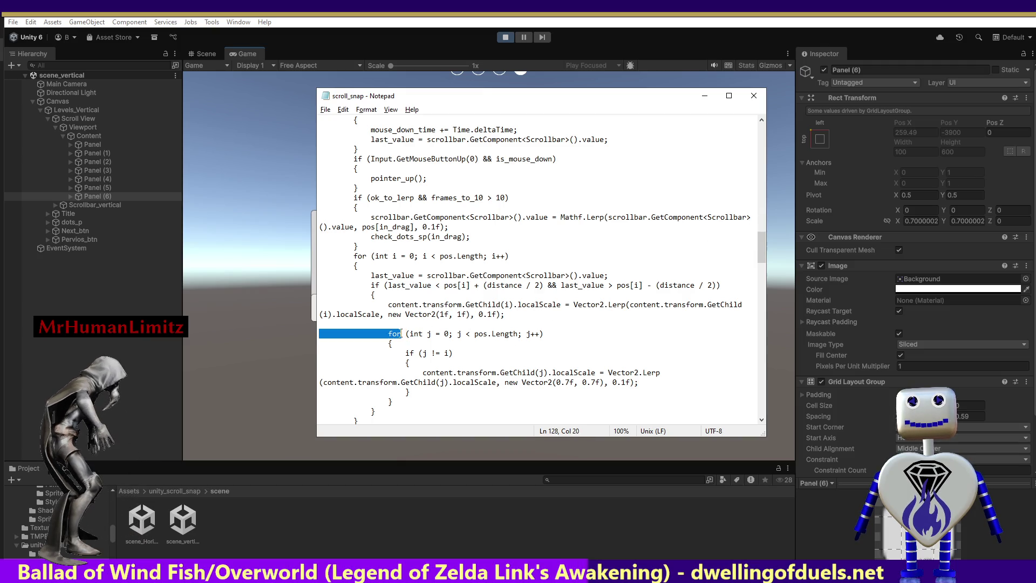
{"action": "double_click", "coordinate": [558, 285]}
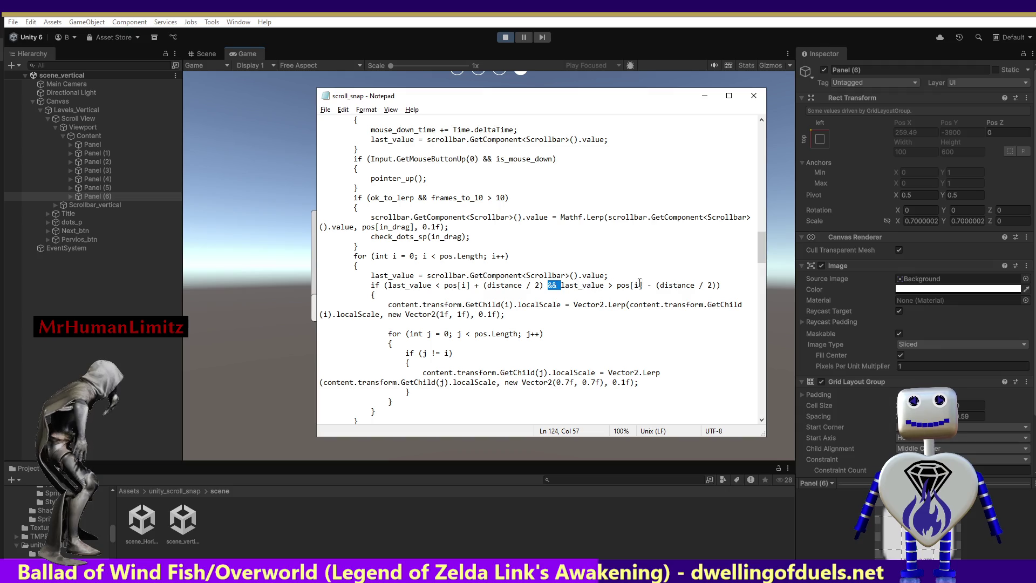
{"action": "mouse_move", "coordinate": [722, 285]}
{"action": "left_mouse_down"}
{"action": "mouse_move", "coordinate": [547, 286]}
{"action": "mouse_move", "coordinate": [364, 305]}
{"action": "mouse_move", "coordinate": [357, 285]}
{"action": "left_mouse_up"}
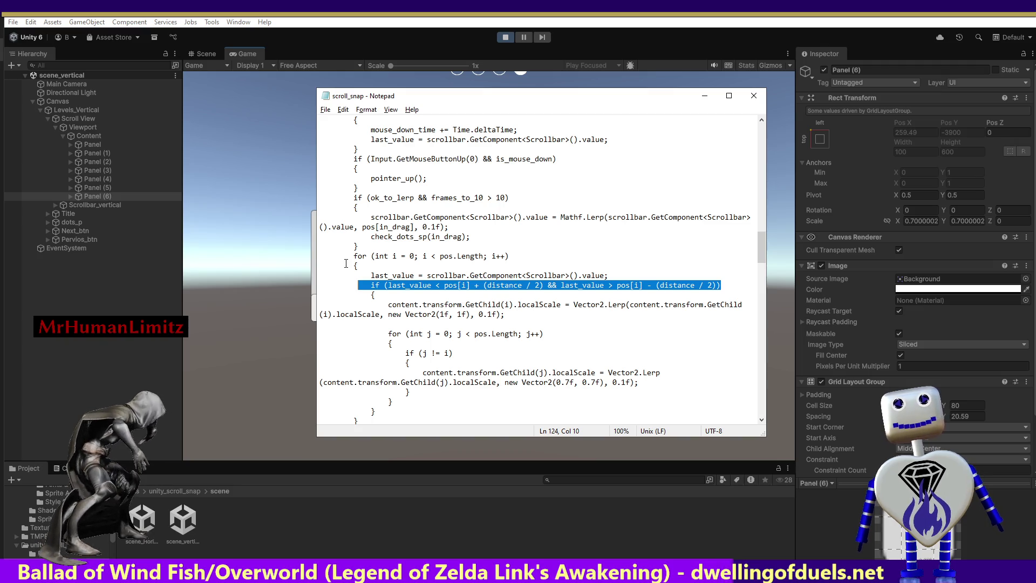
{"action": "left_click_drag", "start_coordinate": [765, 250], "coordinate": [763, 275]}
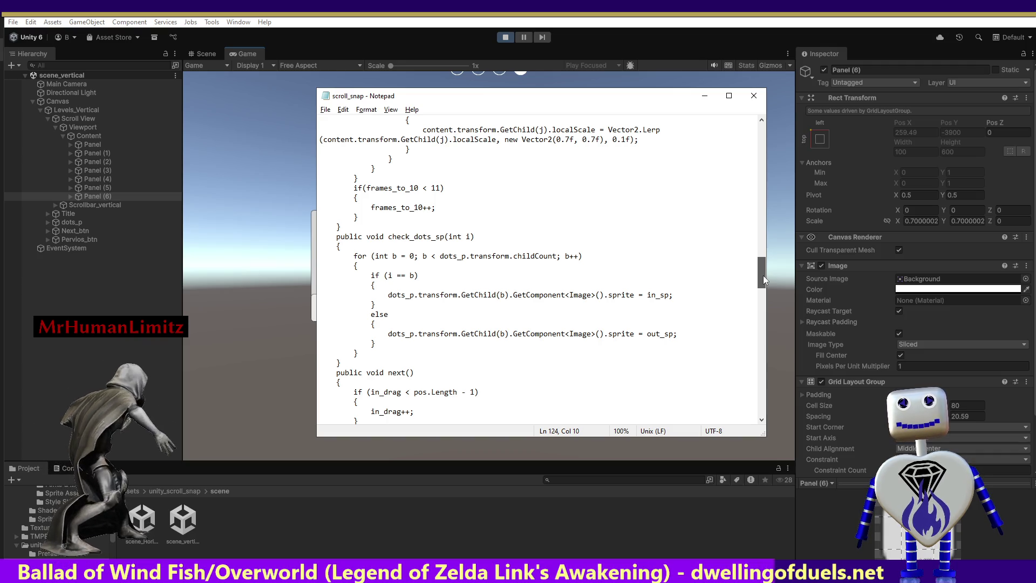
{"action": "mouse_move", "coordinate": [764, 276]}
{"action": "left_mouse_down"}
{"action": "mouse_move", "coordinate": [776, 234]}
{"action": "mouse_move", "coordinate": [781, 269]}
{"action": "left_mouse_up"}
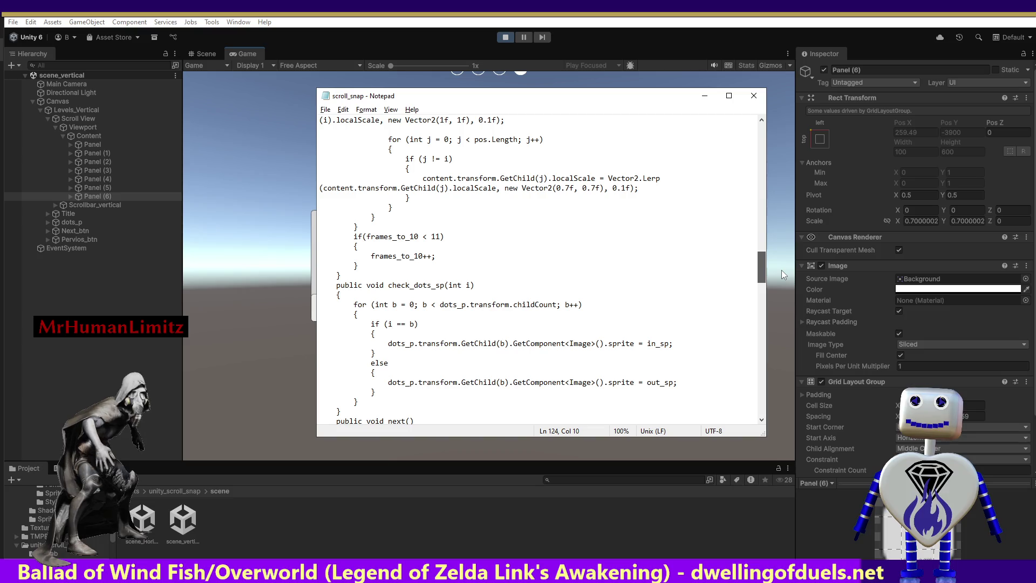
{"action": "left_click_drag", "start_coordinate": [782, 270], "coordinate": [783, 272]}
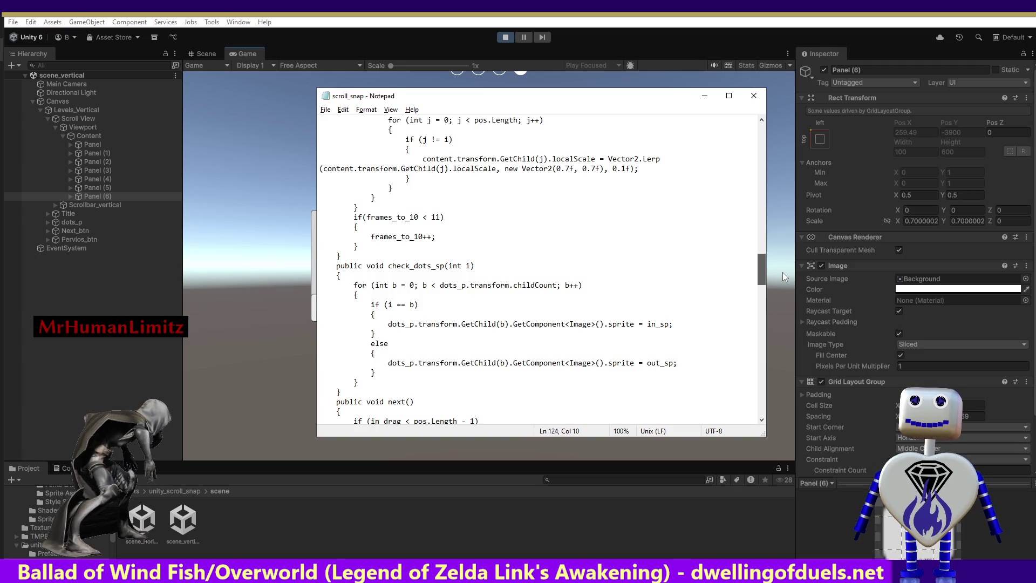
{"action": "left_click_drag", "start_coordinate": [762, 272], "coordinate": [757, 276]}
{"action": "left_click", "coordinate": [744, 269]}
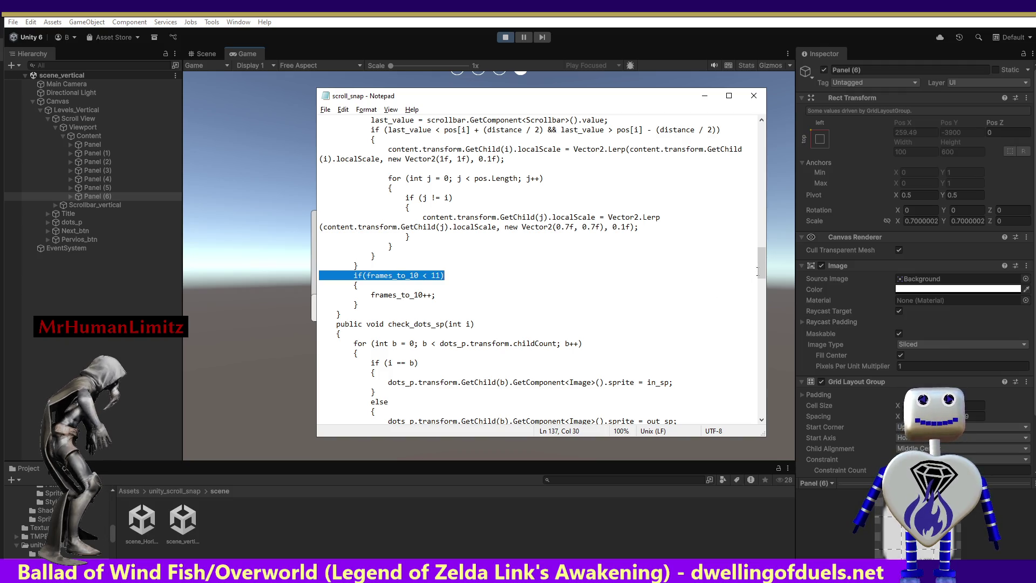
{"action": "left_click", "coordinate": [757, 264]}
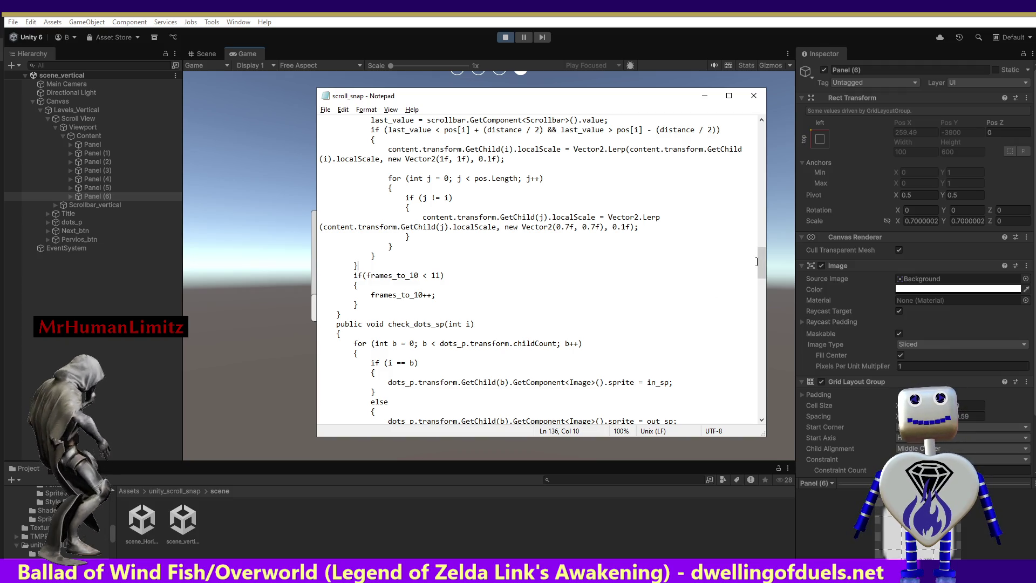
{"action": "mouse_move", "coordinate": [759, 263]}
{"action": "left_mouse_down"}
{"action": "mouse_move", "coordinate": [762, 381]}
{"action": "mouse_move", "coordinate": [788, 240]}
{"action": "left_mouse_up"}
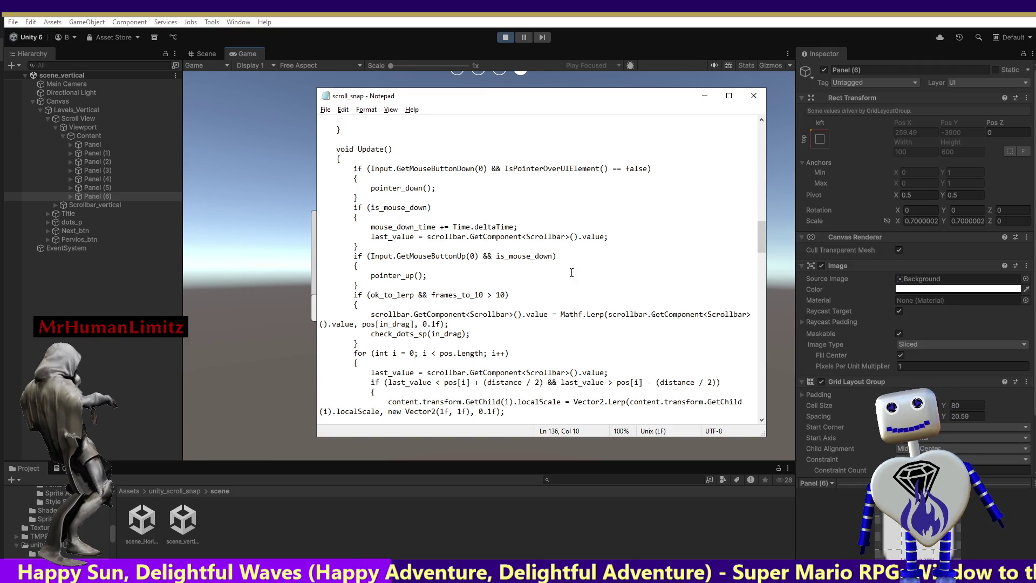
{"action": "left_click_drag", "start_coordinate": [762, 238], "coordinate": [761, 234]}
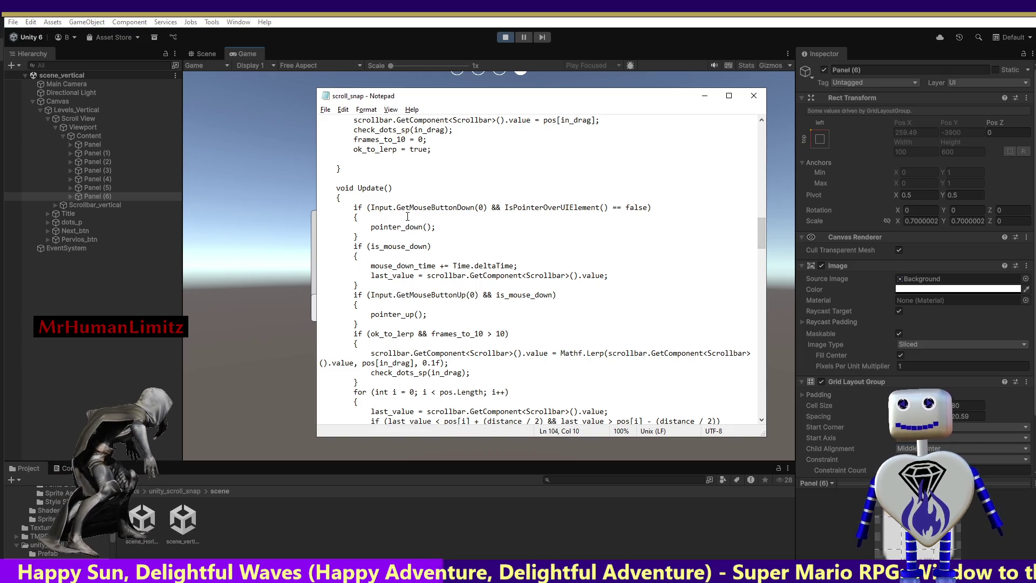
Step: Search the script upward for 'pos[' and step through the earlier matches
{"action": "key", "text": "ctrl+f"}
{"action": "type", "text": "pos["}
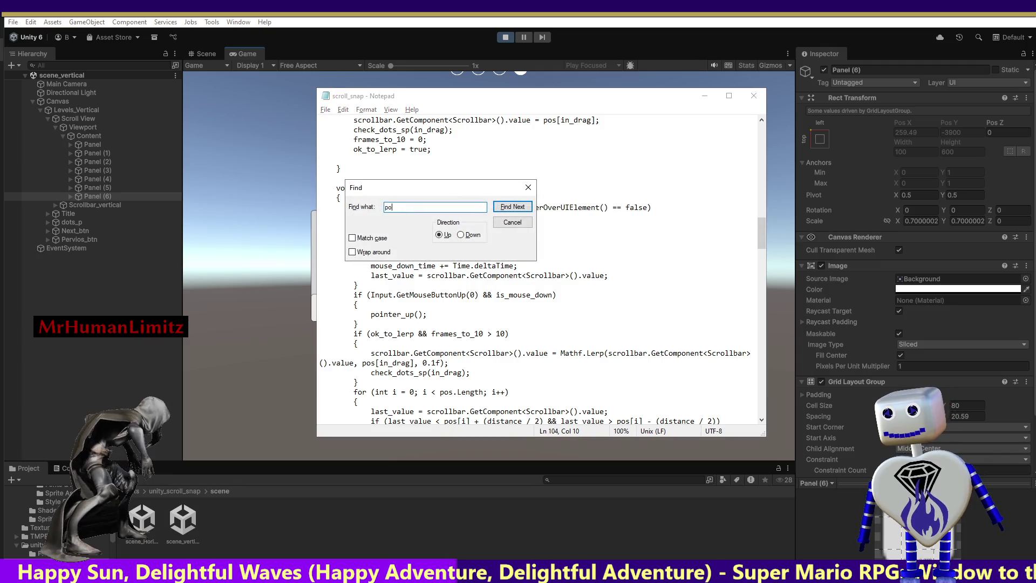
{"action": "key", "text": "Return"}
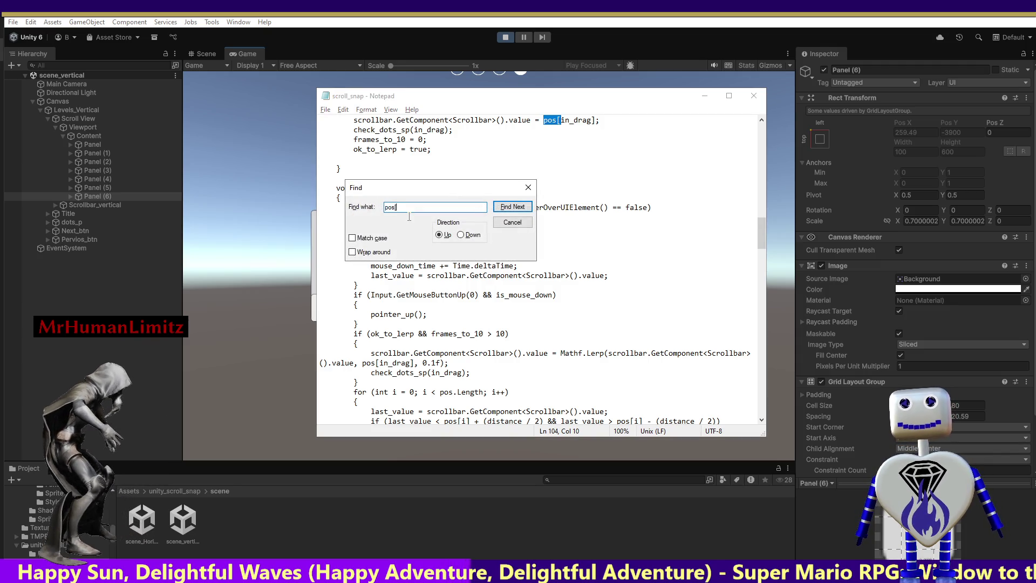
{"action": "key", "text": "Return"}
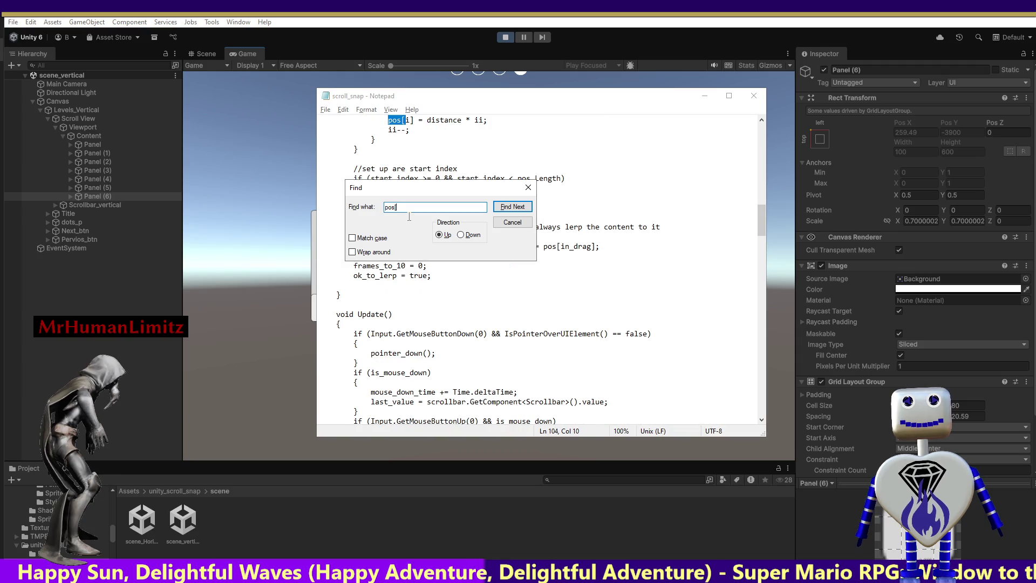
{"action": "mouse_move", "coordinate": [760, 221]}
{"action": "left_mouse_down"}
{"action": "mouse_move", "coordinate": [753, 186]}
{"action": "mouse_move", "coordinate": [748, 204]}
{"action": "left_mouse_up"}
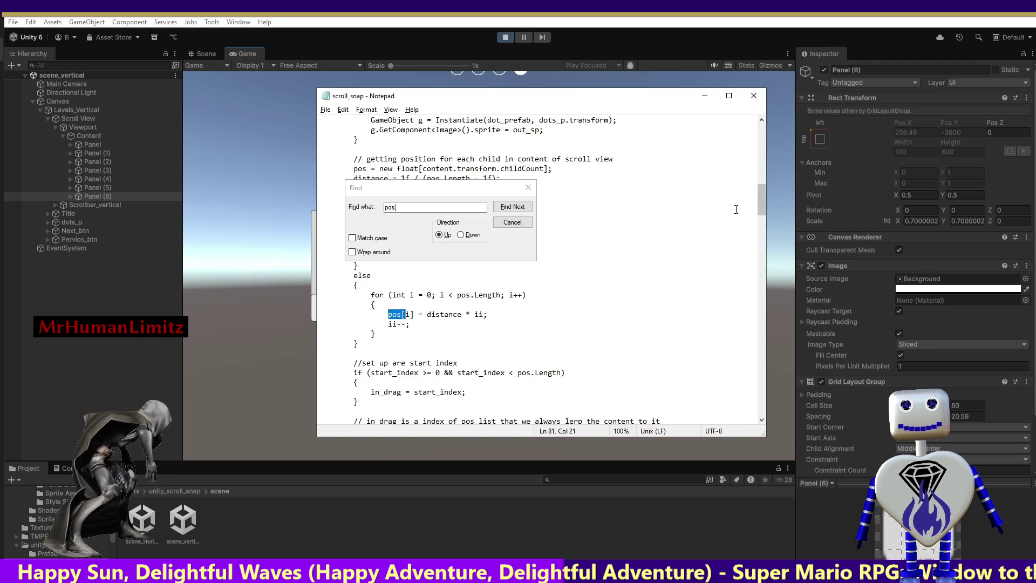
{"action": "left_click", "coordinate": [503, 208]}
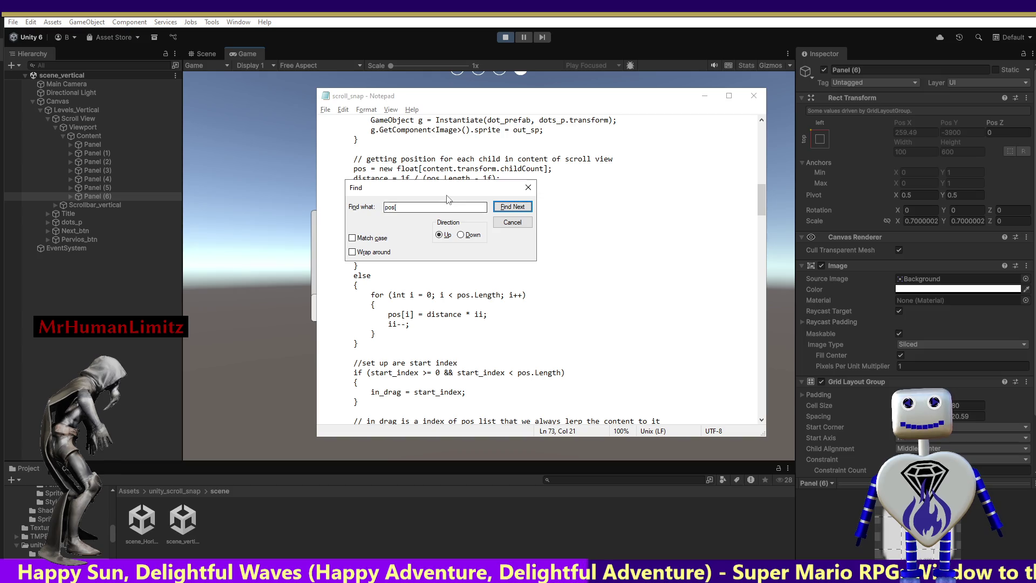
{"action": "left_click_drag", "start_coordinate": [448, 188], "coordinate": [657, 141]}
Step: Switch the search direction to Down and step through 'pos[' matches until none remain
{"action": "left_click", "coordinate": [670, 176]}
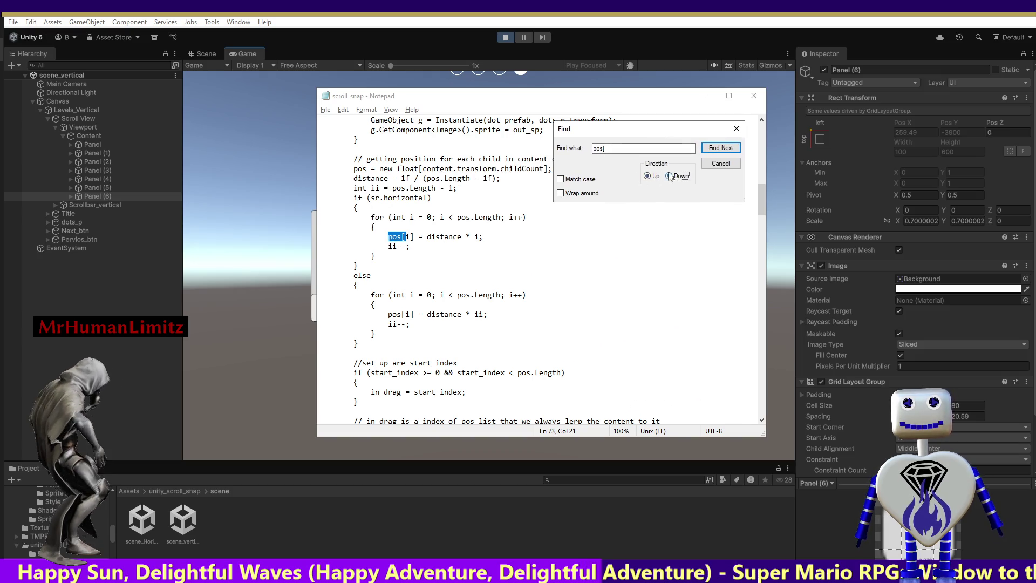
{"action": "left_click", "coordinate": [713, 148]}
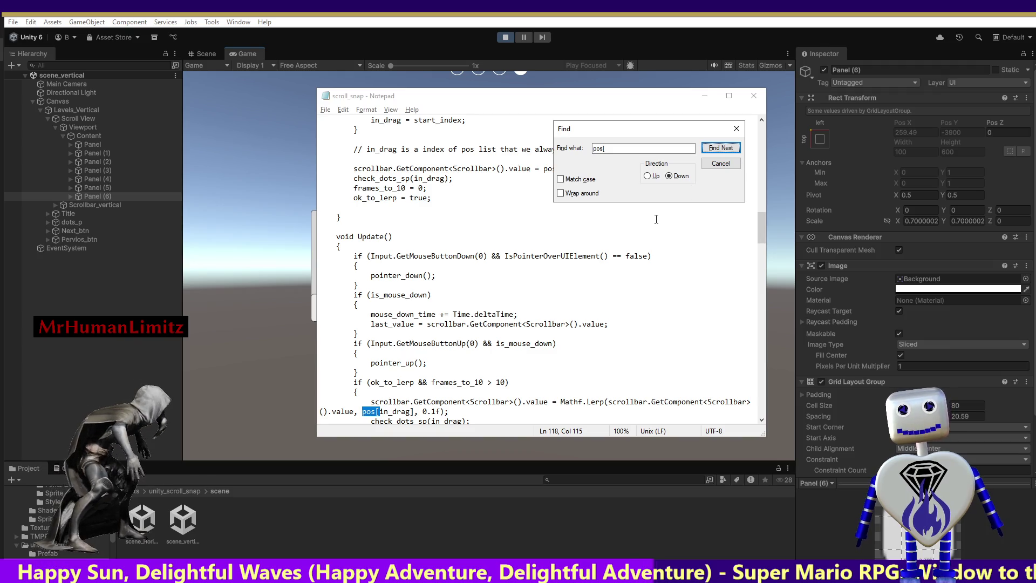
{"action": "key", "text": "Return"}
{"action": "key", "text": "Return"}
{"action": "key", "text": "Return"}
{"action": "key", "text": "Return"}
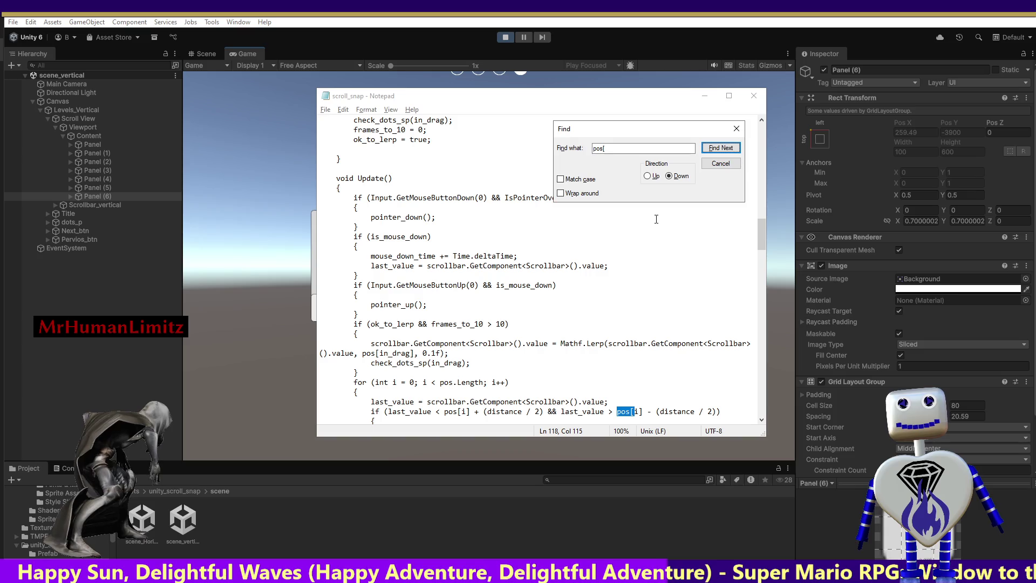
{"action": "key", "text": "Return"}
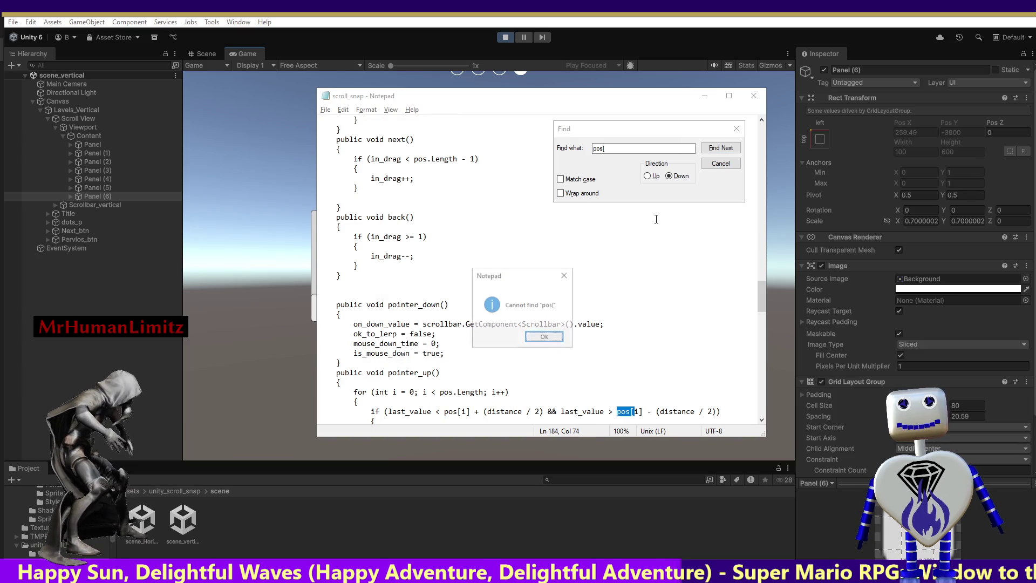
{"action": "key", "text": "Return"}
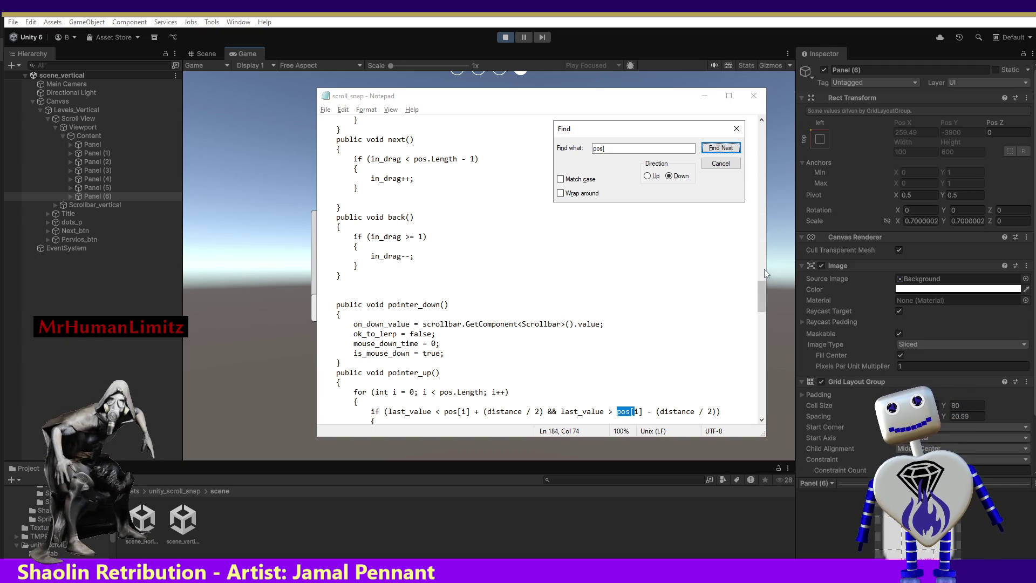
{"action": "left_click", "coordinate": [759, 298]}
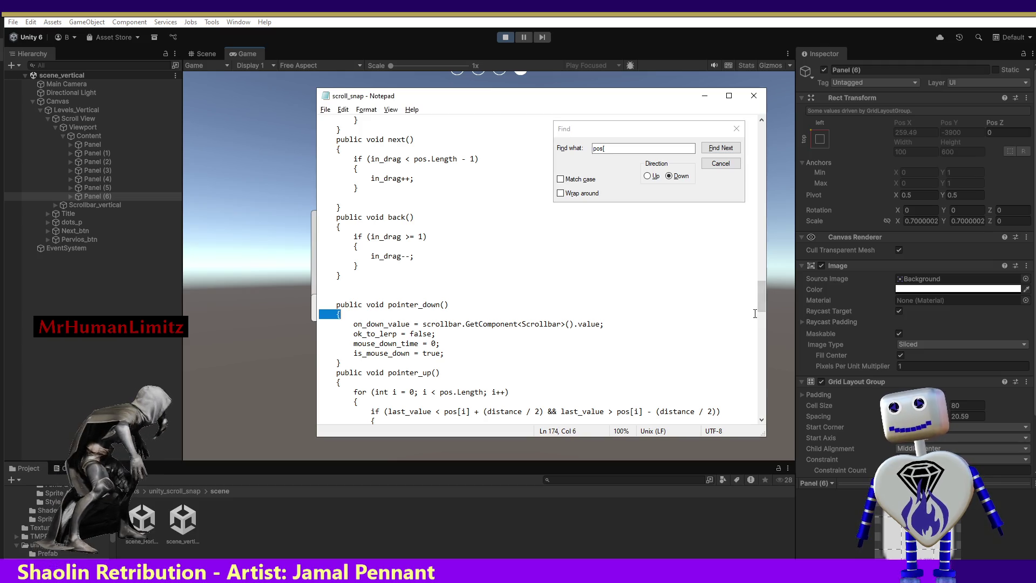
{"action": "mouse_move", "coordinate": [759, 298]}
{"action": "left_mouse_down"}
{"action": "mouse_move", "coordinate": [767, 367]}
{"action": "mouse_move", "coordinate": [761, 360]}
{"action": "left_mouse_up"}
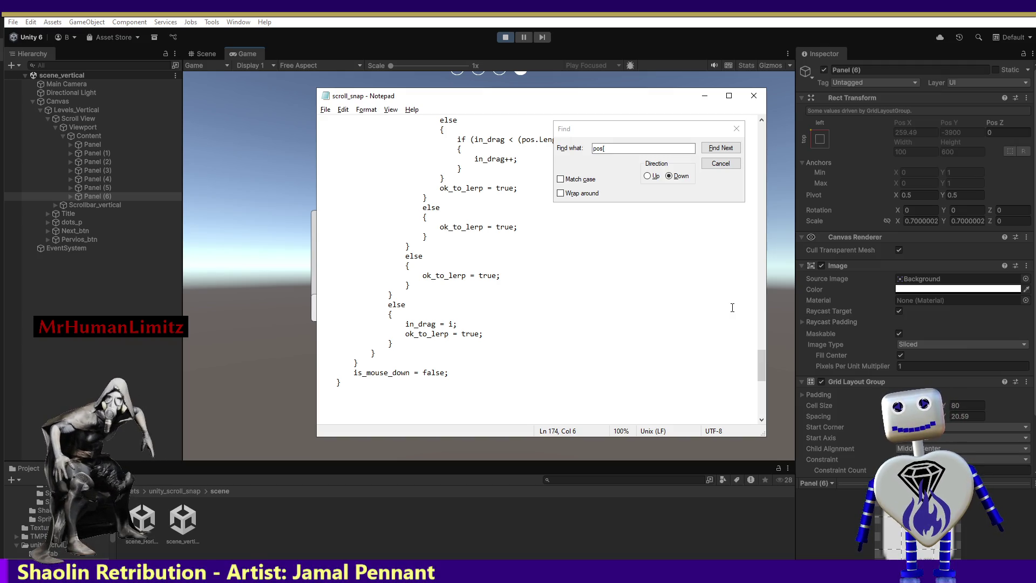
{"action": "mouse_move", "coordinate": [764, 361]}
{"action": "left_mouse_down"}
{"action": "mouse_move", "coordinate": [770, 396]}
{"action": "mouse_move", "coordinate": [768, 357]}
{"action": "left_mouse_up"}
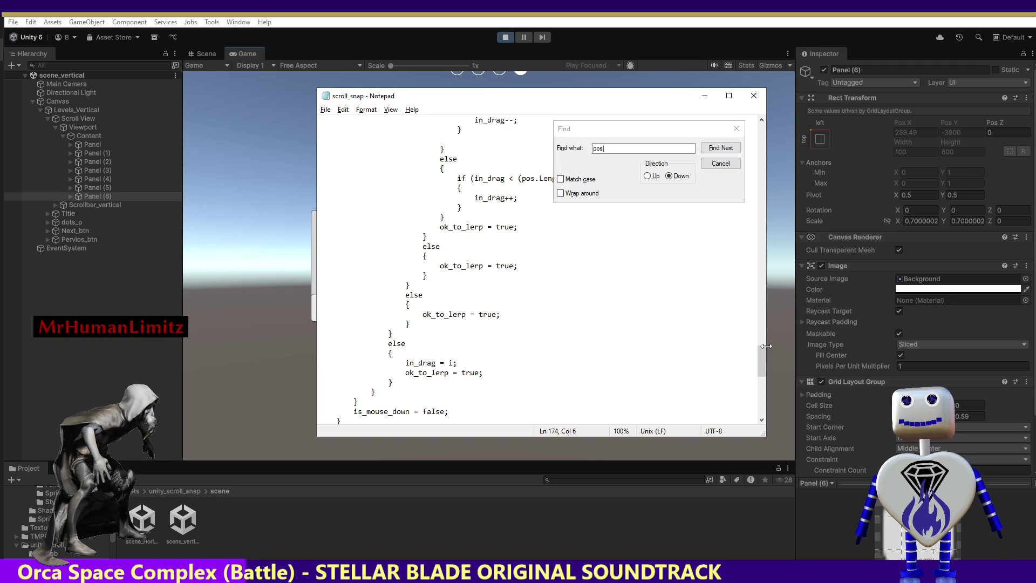
Step: Stop play mode, switch to the Chrome window, and start a new browser tab
{"action": "left_click", "coordinate": [506, 37]}
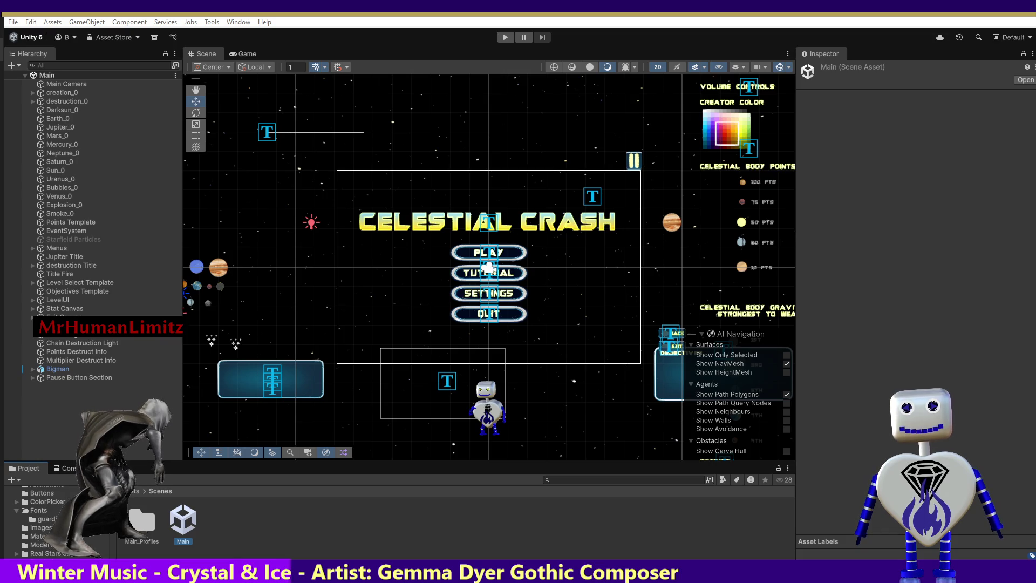
{"action": "key", "text": "alt+Tab"}
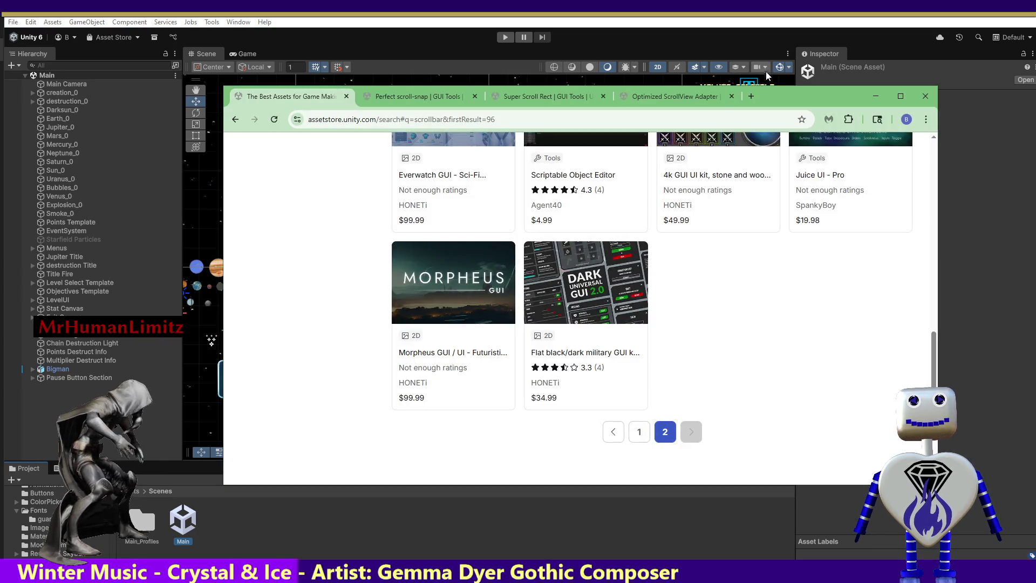
{"action": "left_click", "coordinate": [752, 96]}
Step: Load the Introduction to prefabs manual page from the pasted address and read through it
{"action": "type", "text": "https://docs.unity3d.com/6000.3/Documentation/Manual/prefabs-introduction.html"}
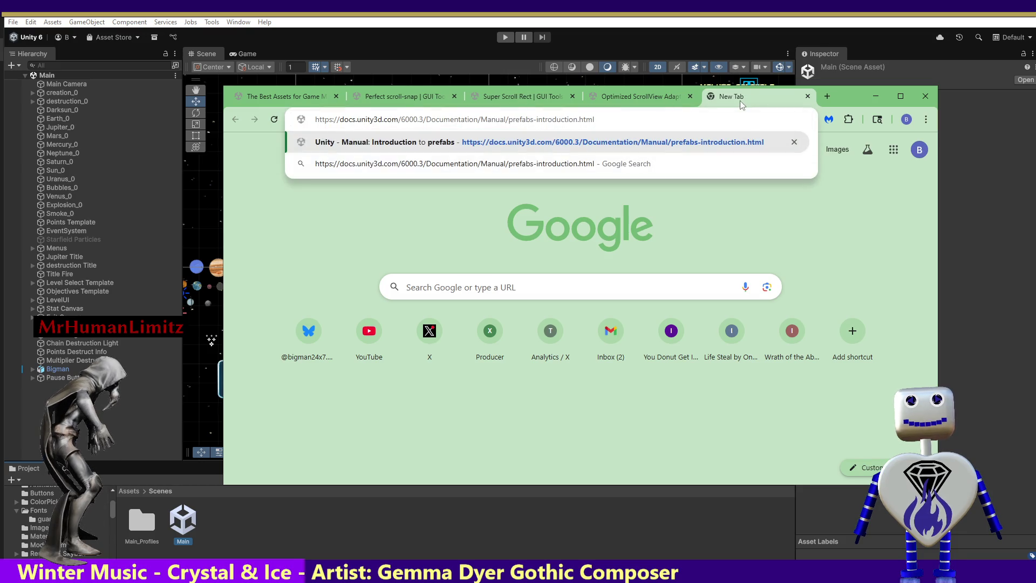
{"action": "key", "text": "Return"}
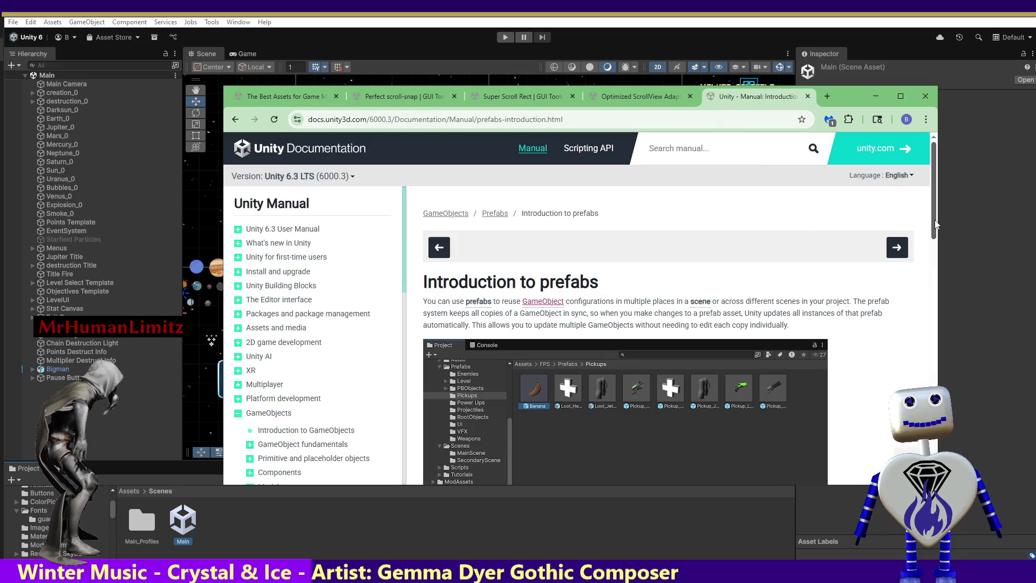
{"action": "left_click_drag", "start_coordinate": [935, 224], "coordinate": [917, 352]}
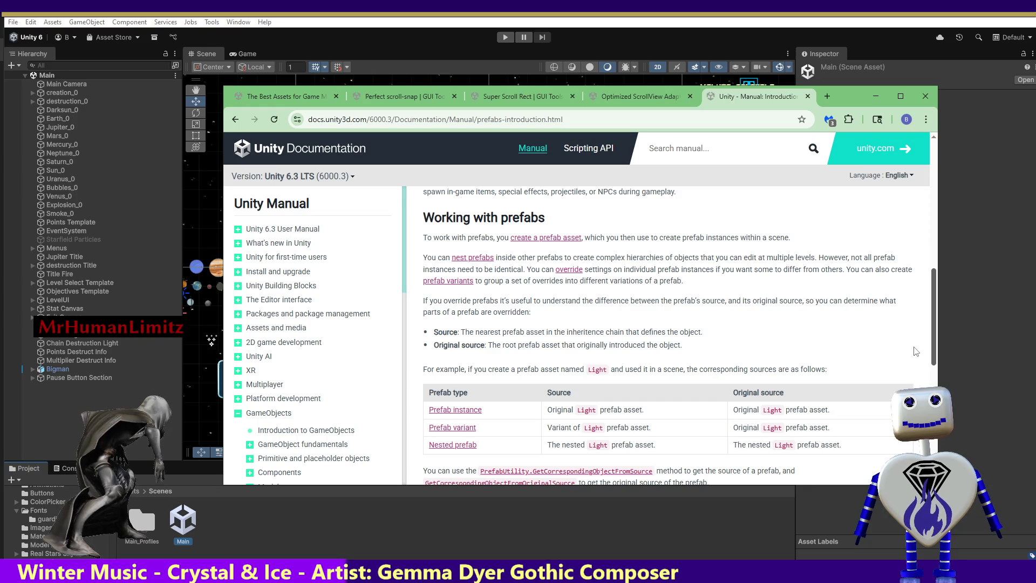
{"action": "mouse_move", "coordinate": [916, 352]}
{"action": "left_mouse_down"}
{"action": "mouse_move", "coordinate": [915, 438]}
{"action": "mouse_move", "coordinate": [915, 397]}
{"action": "left_mouse_up"}
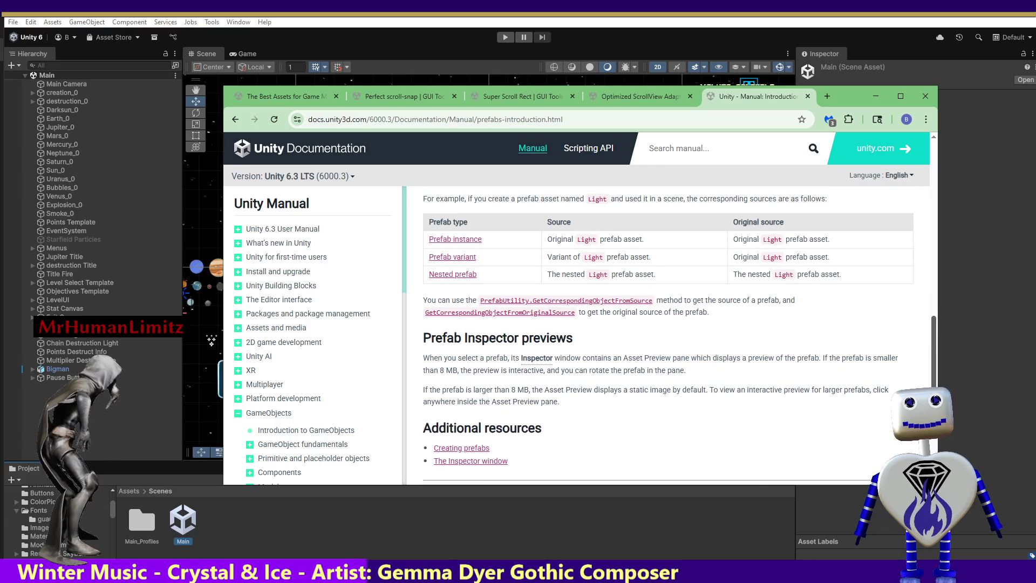
{"action": "scroll", "coordinate": [903, 387], "scroll_direction": "up", "scroll_amount": 1}
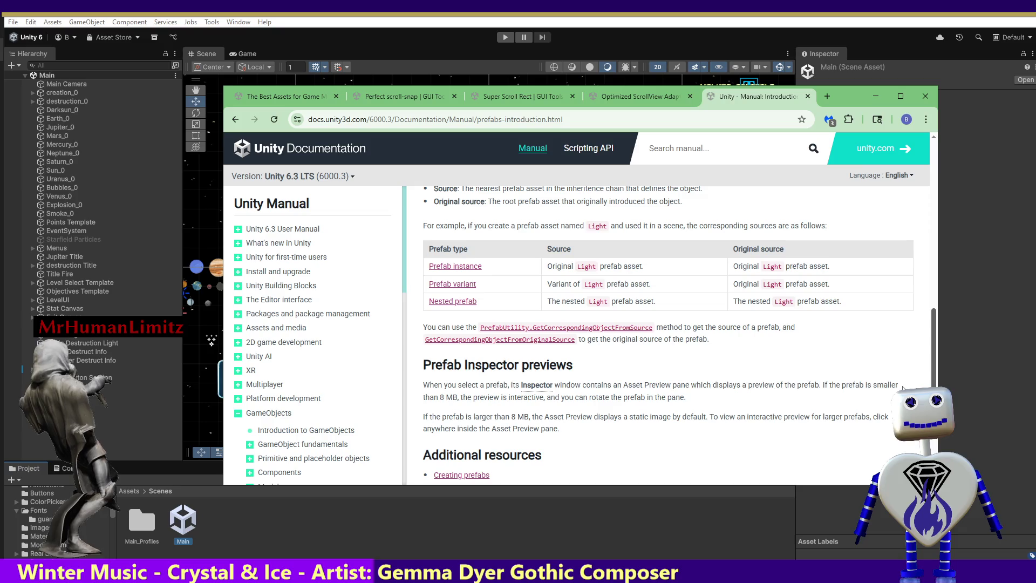
{"action": "scroll", "coordinate": [903, 387], "scroll_direction": "up", "scroll_amount": 2}
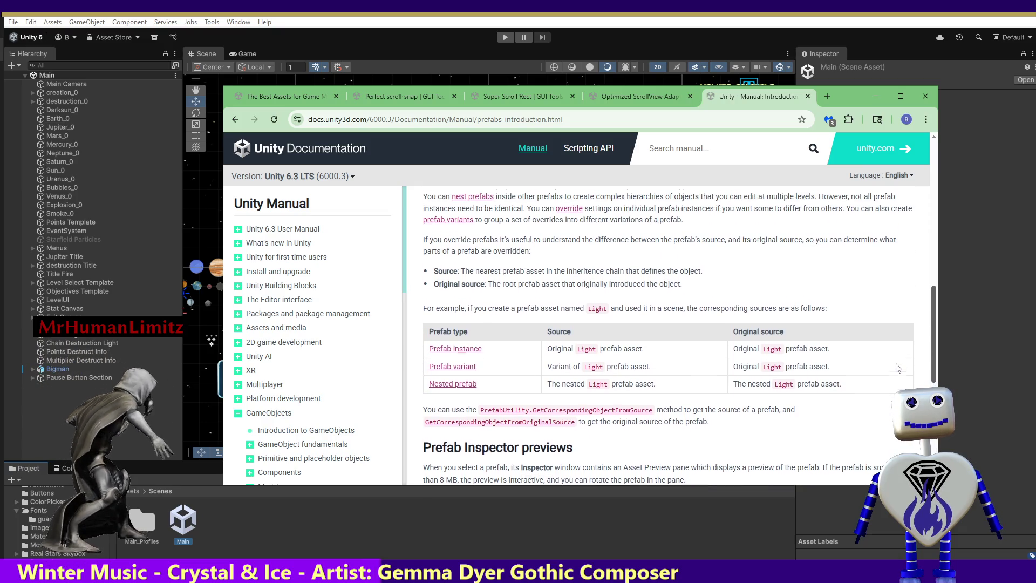
{"action": "scroll", "coordinate": [899, 367], "scroll_direction": "up", "scroll_amount": 1}
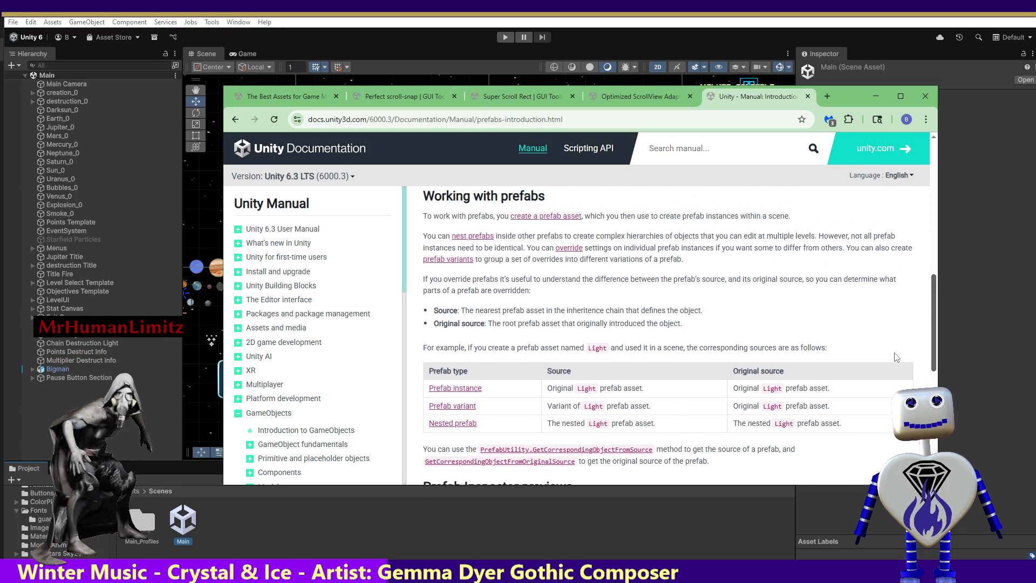
{"action": "scroll", "coordinate": [897, 357], "scroll_direction": "up", "scroll_amount": 1}
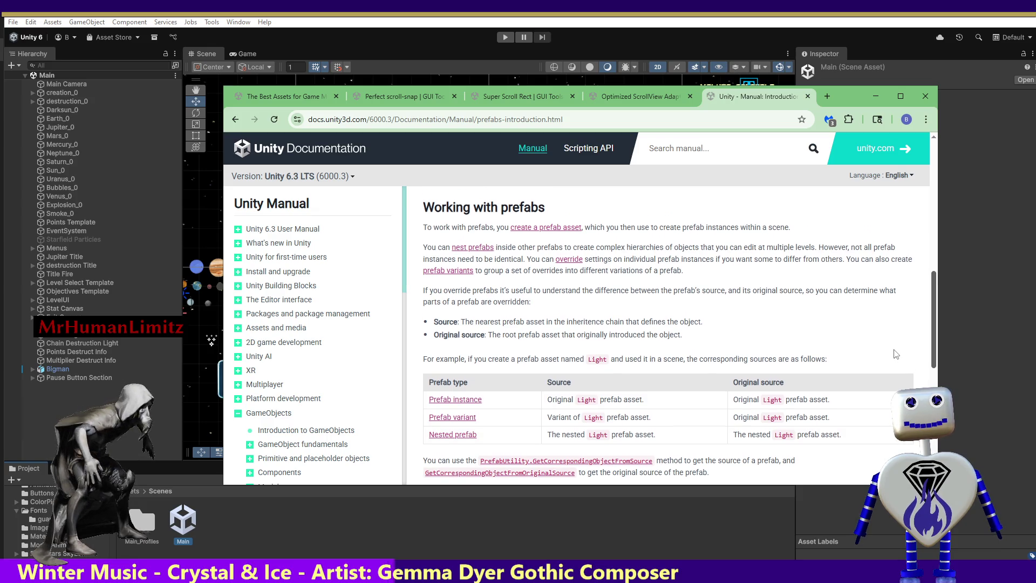
{"action": "scroll", "coordinate": [897, 345], "scroll_direction": "up", "scroll_amount": 3}
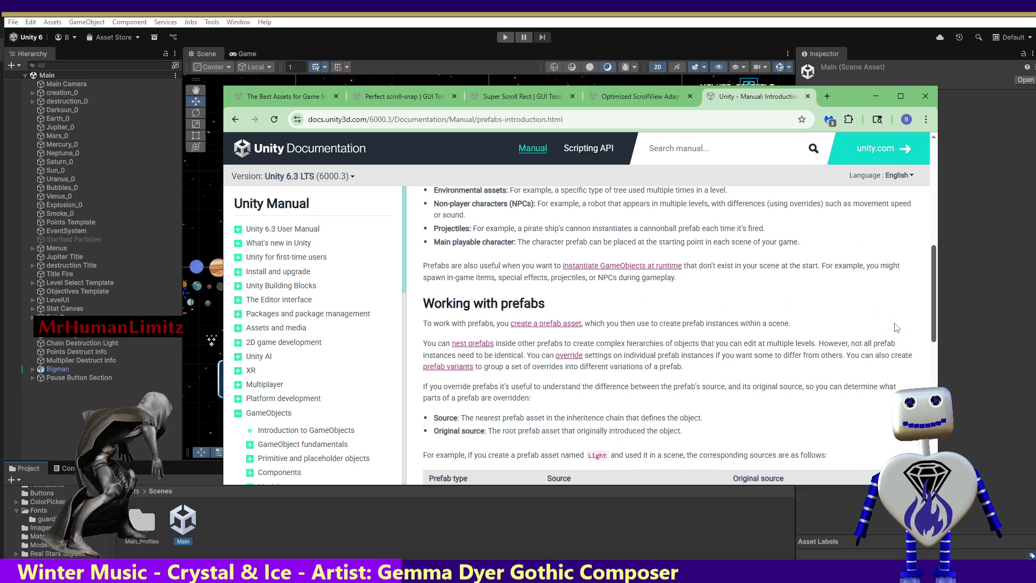
{"action": "scroll", "coordinate": [897, 320], "scroll_direction": "up", "scroll_amount": 3}
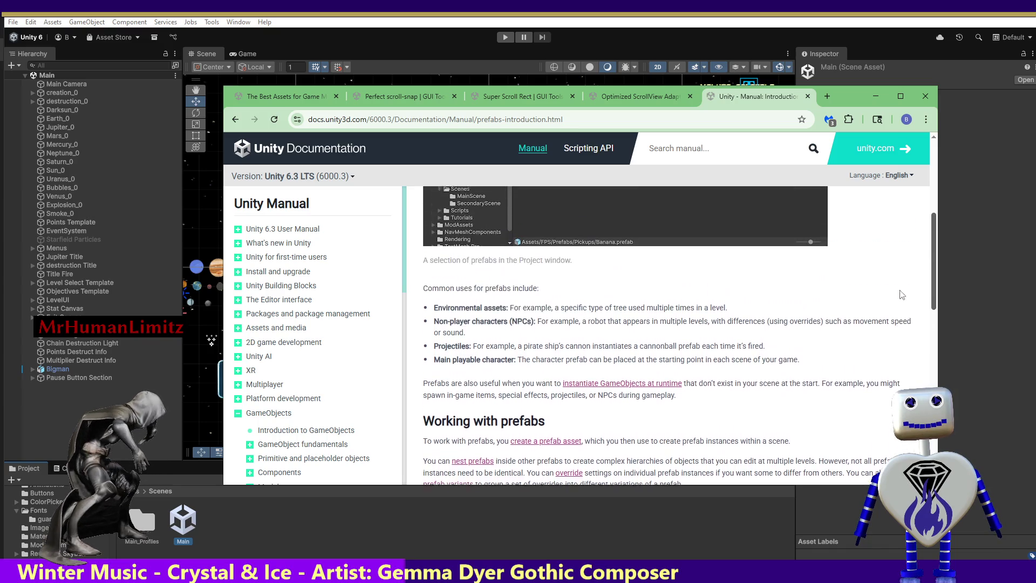
{"action": "scroll", "coordinate": [906, 284], "scroll_direction": "up", "scroll_amount": 4}
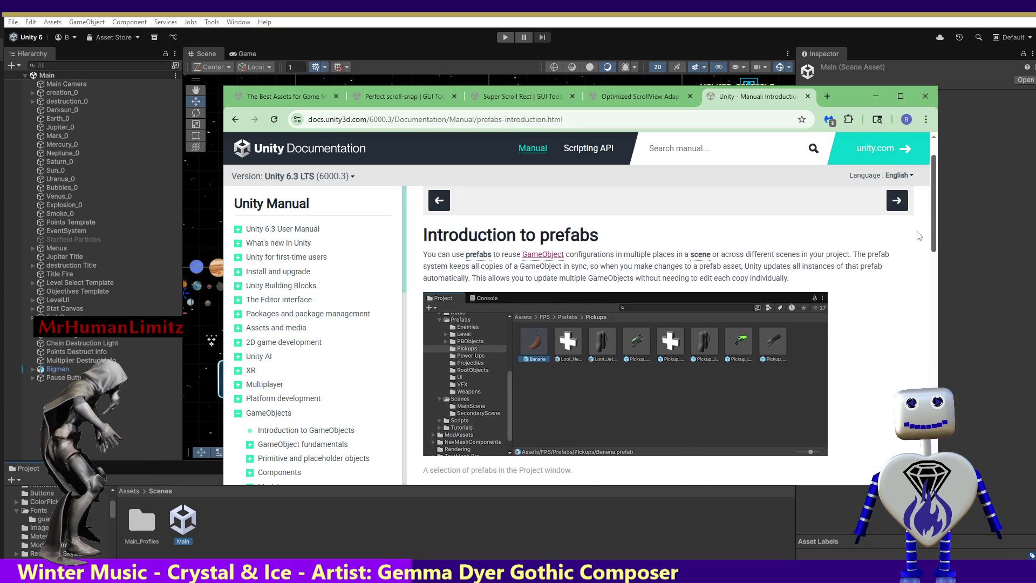
{"action": "scroll", "coordinate": [920, 232], "scroll_direction": "down", "scroll_amount": 1}
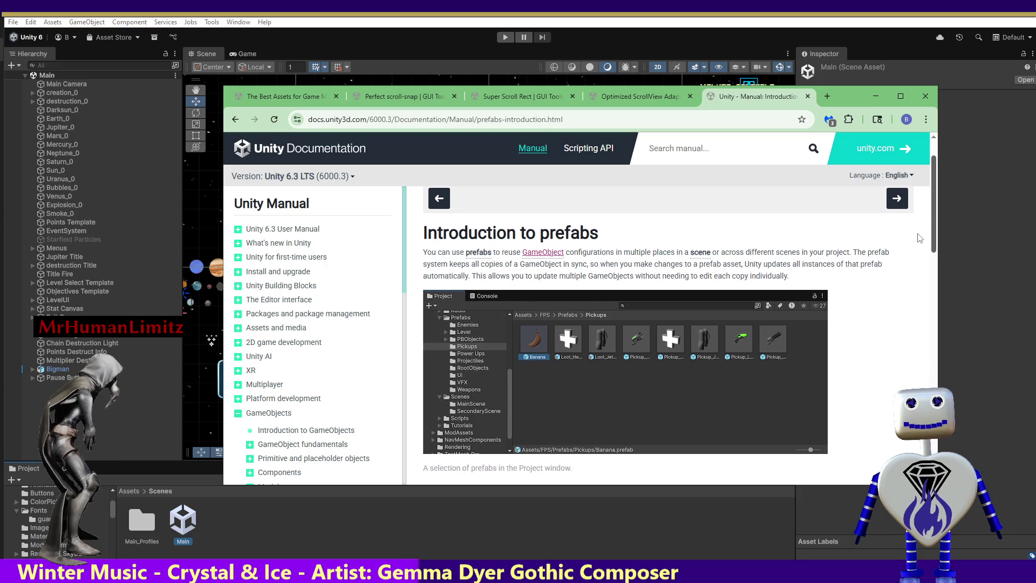
{"action": "scroll", "coordinate": [918, 236], "scroll_direction": "down", "scroll_amount": 1}
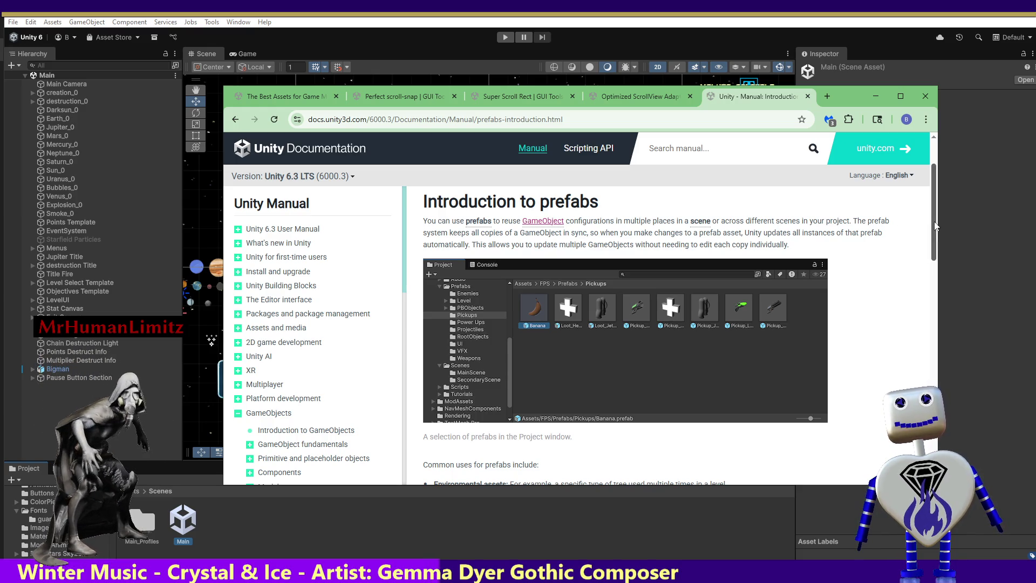
Step: Open the 'create a prefab asset' link in a new tab
{"action": "left_click_drag", "start_coordinate": [935, 226], "coordinate": [930, 275]}
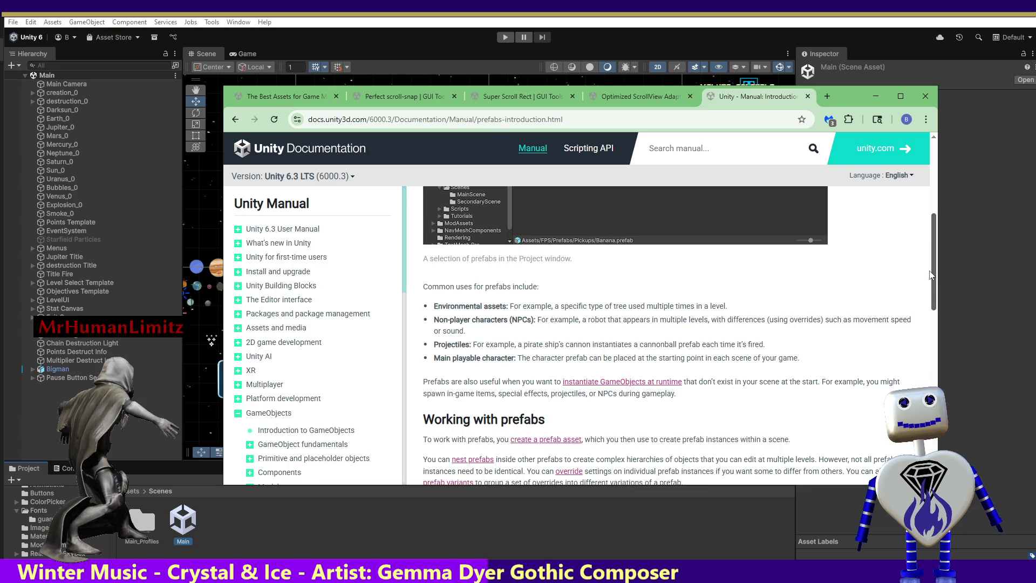
{"action": "left_click_drag", "start_coordinate": [930, 275], "coordinate": [928, 298]}
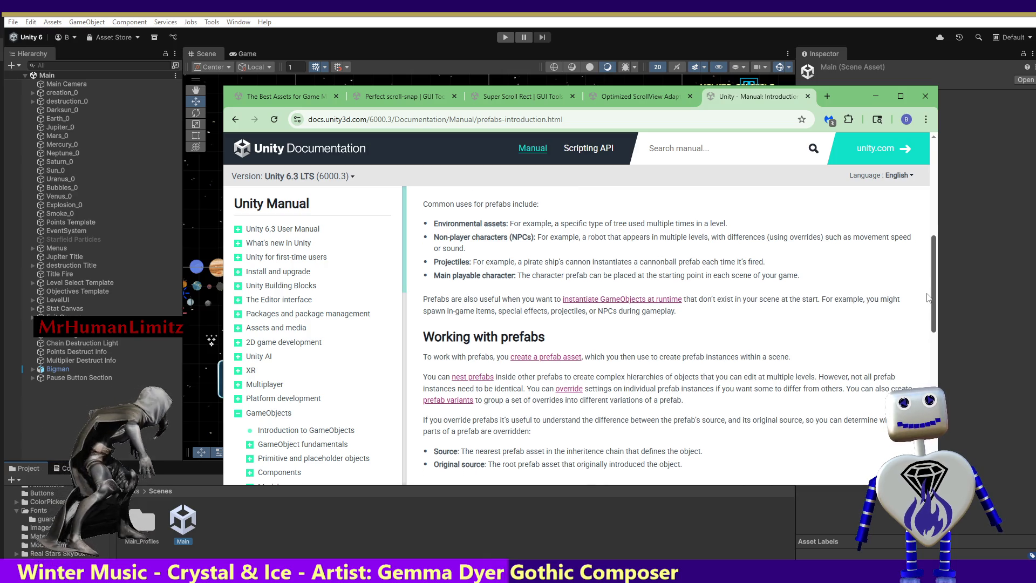
{"action": "right_click", "coordinate": [572, 361]}
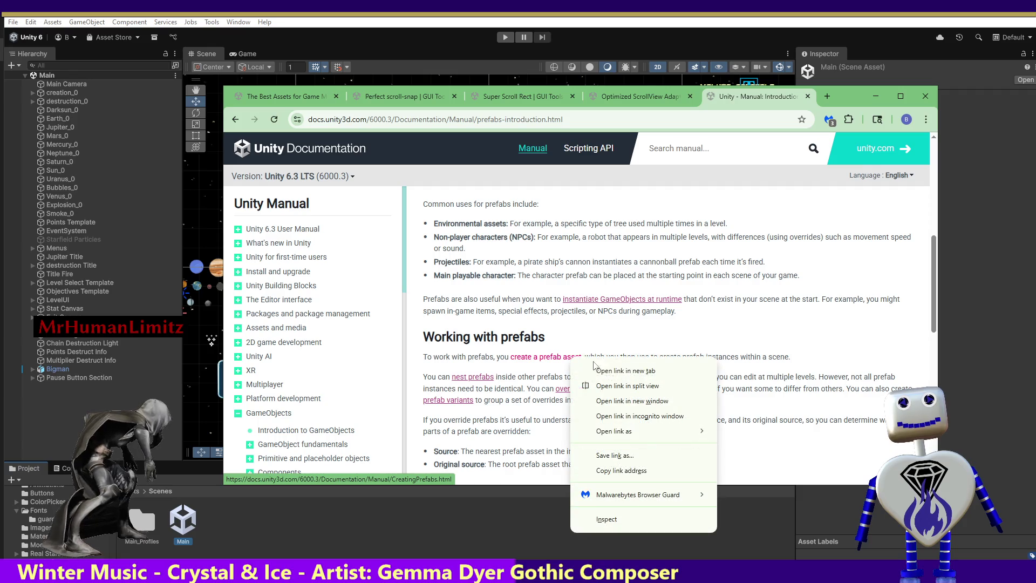
{"action": "left_click", "coordinate": [608, 371]}
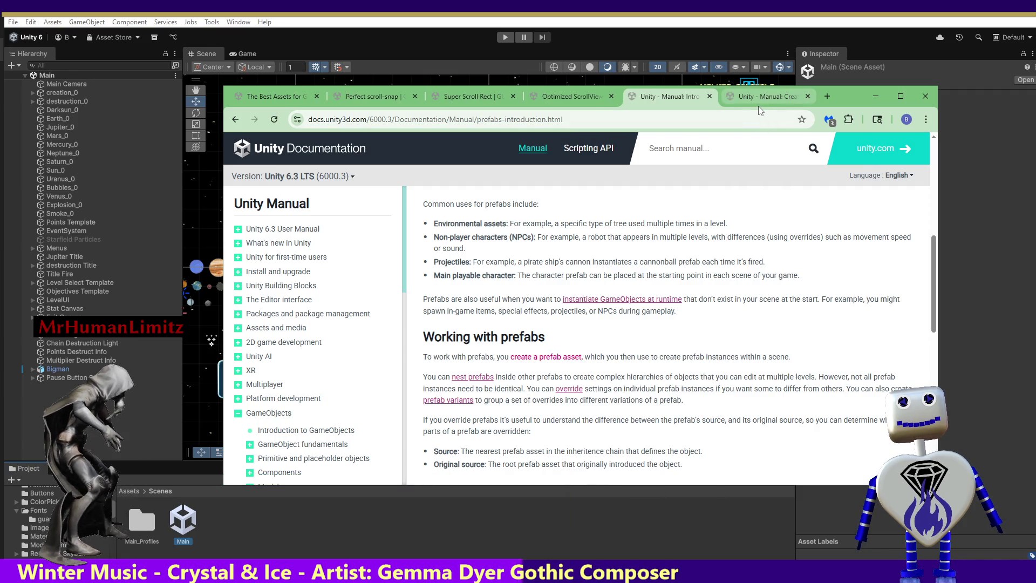
Step: Read the Create prefabs page in its new tab, then return to the Introduction to prefabs tab
{"action": "left_click", "coordinate": [757, 98]}
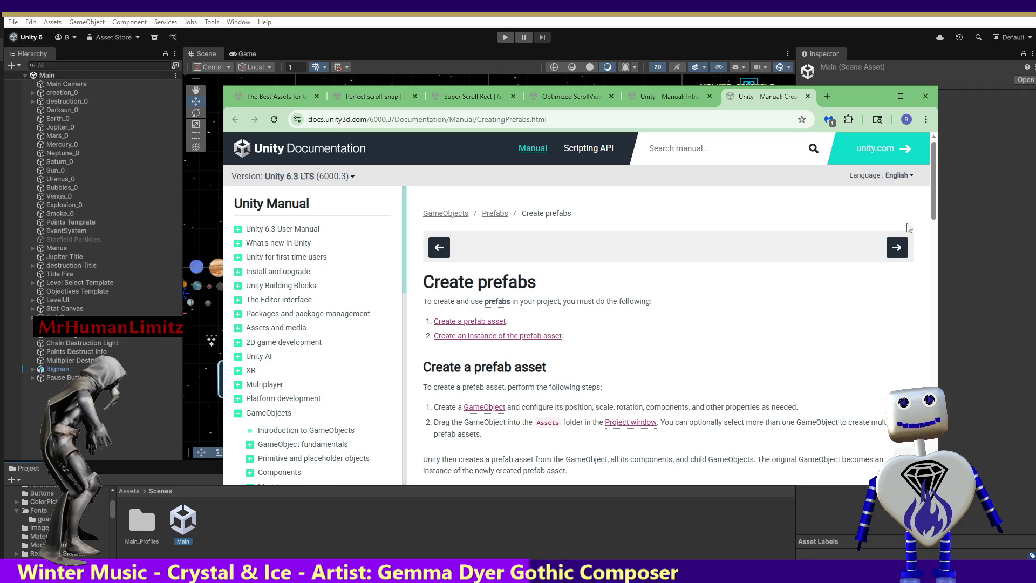
{"action": "left_click_drag", "start_coordinate": [935, 209], "coordinate": [937, 229]}
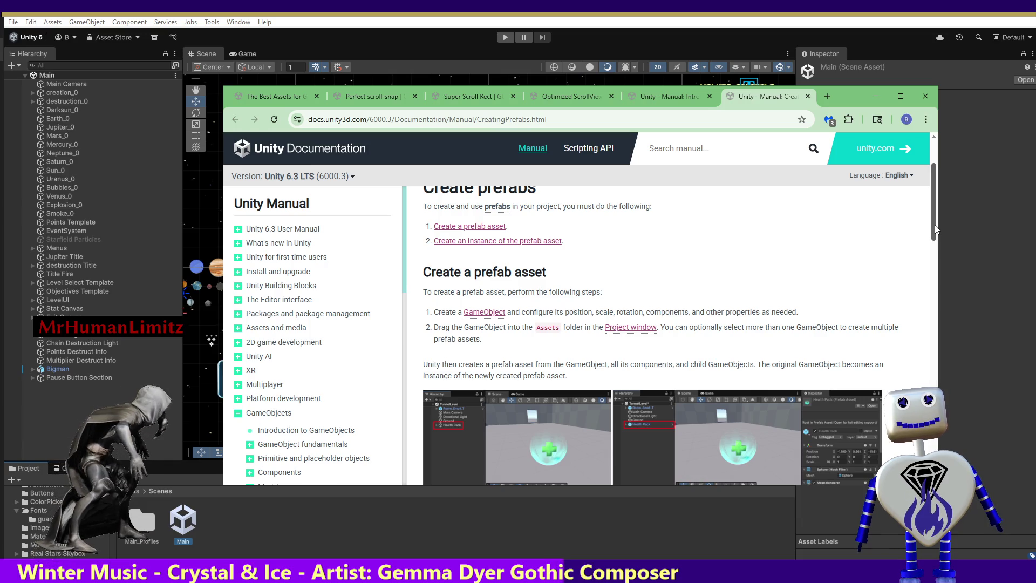
{"action": "left_click_drag", "start_coordinate": [935, 229], "coordinate": [929, 298]}
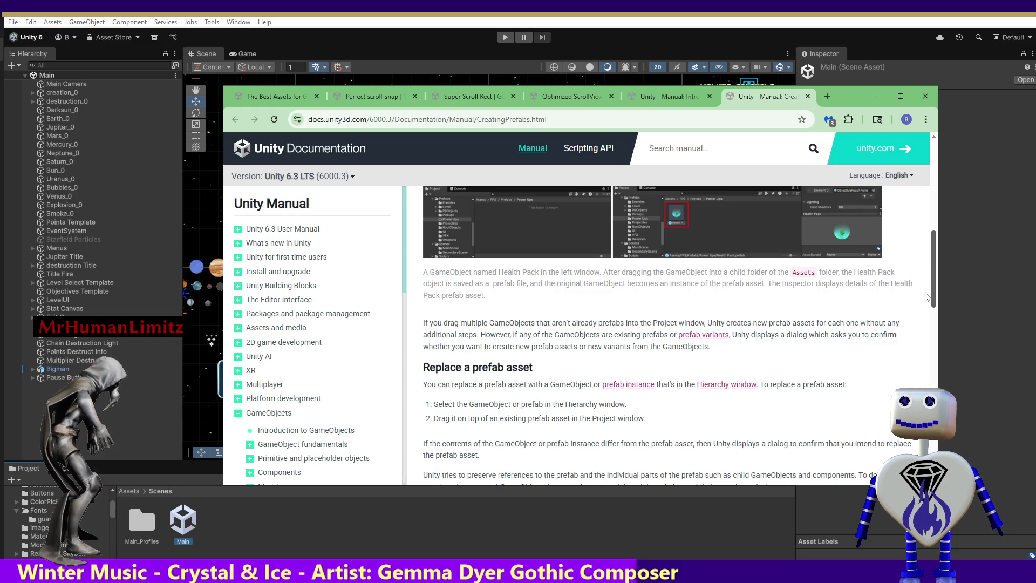
{"action": "scroll", "coordinate": [926, 279], "scroll_direction": "up", "scroll_amount": 2}
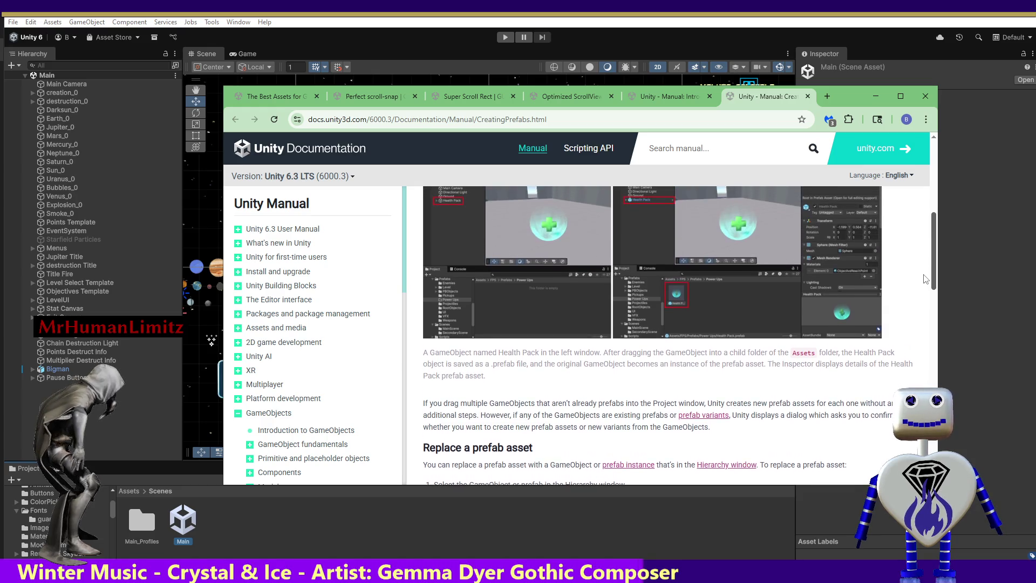
{"action": "scroll", "coordinate": [926, 278], "scroll_direction": "up", "scroll_amount": 1}
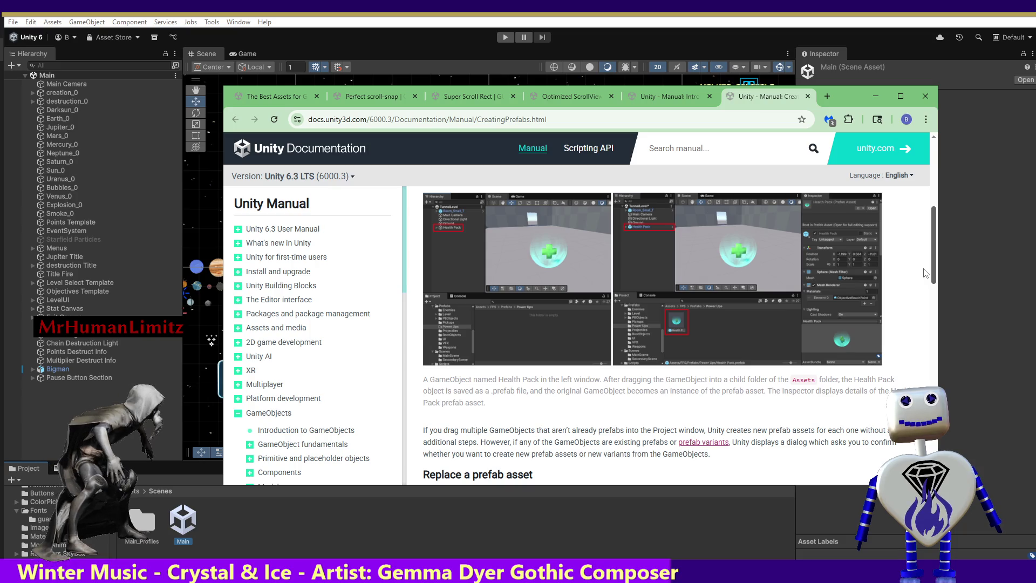
{"action": "scroll", "coordinate": [926, 273], "scroll_direction": "down", "scroll_amount": 2}
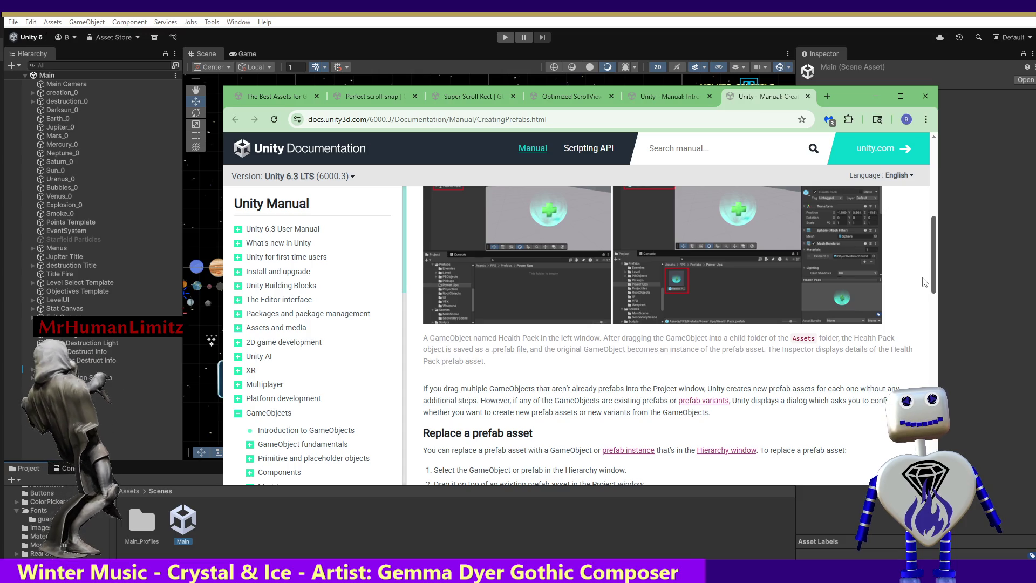
{"action": "scroll", "coordinate": [925, 283], "scroll_direction": "down", "scroll_amount": 2}
{"action": "scroll", "coordinate": [926, 312], "scroll_direction": "down", "scroll_amount": 2}
{"action": "left_click_drag", "start_coordinate": [926, 337], "coordinate": [932, 360]}
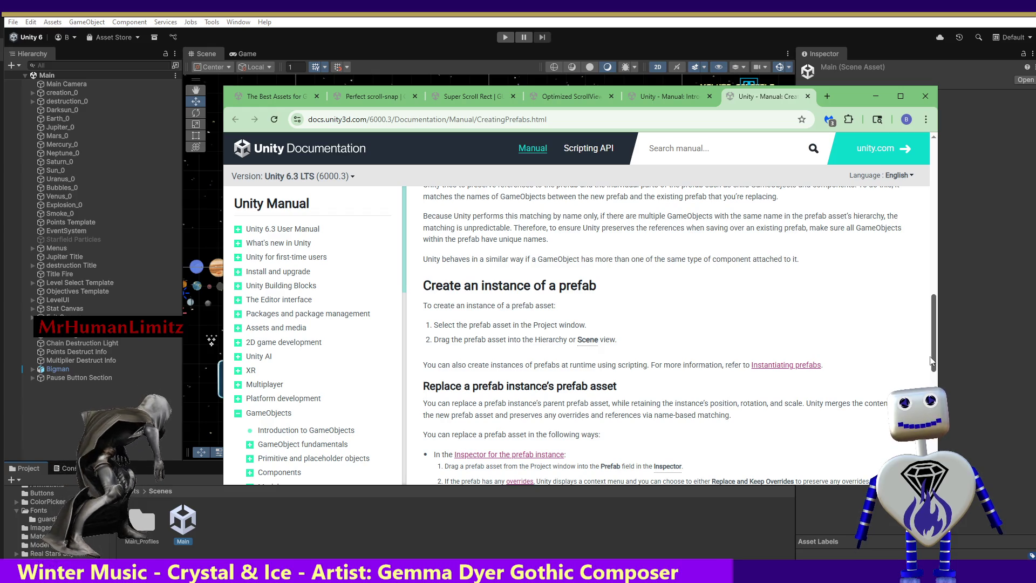
{"action": "left_click_drag", "start_coordinate": [932, 360], "coordinate": [932, 399]}
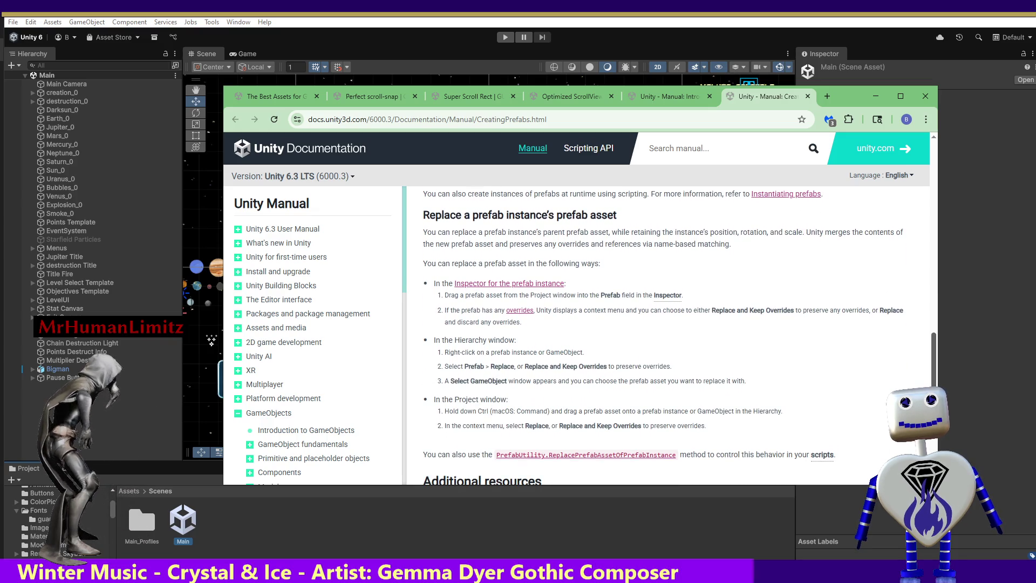
{"action": "scroll", "coordinate": [662, 335], "scroll_direction": "down", "scroll_amount": 5}
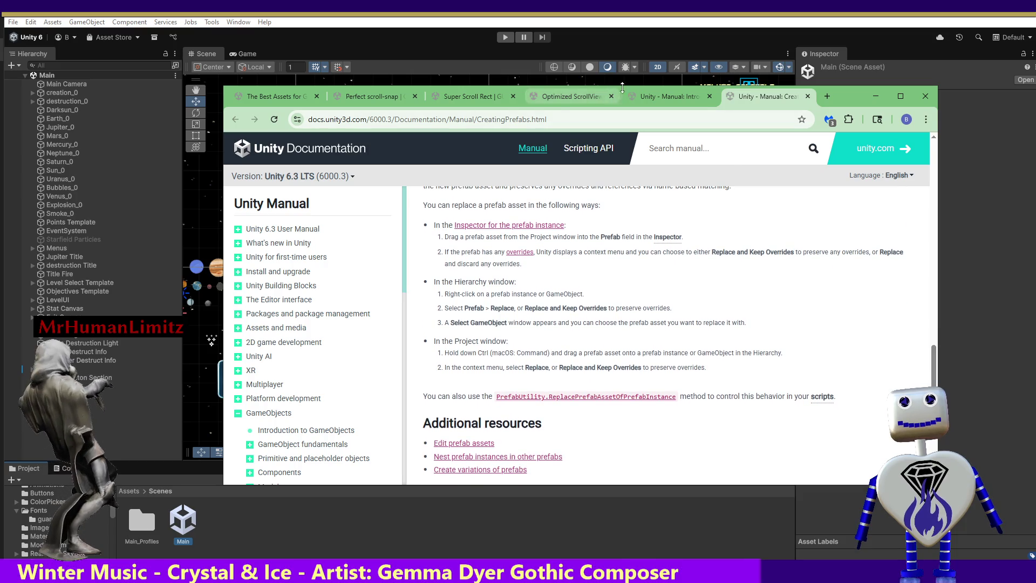
{"action": "left_click", "coordinate": [669, 97]}
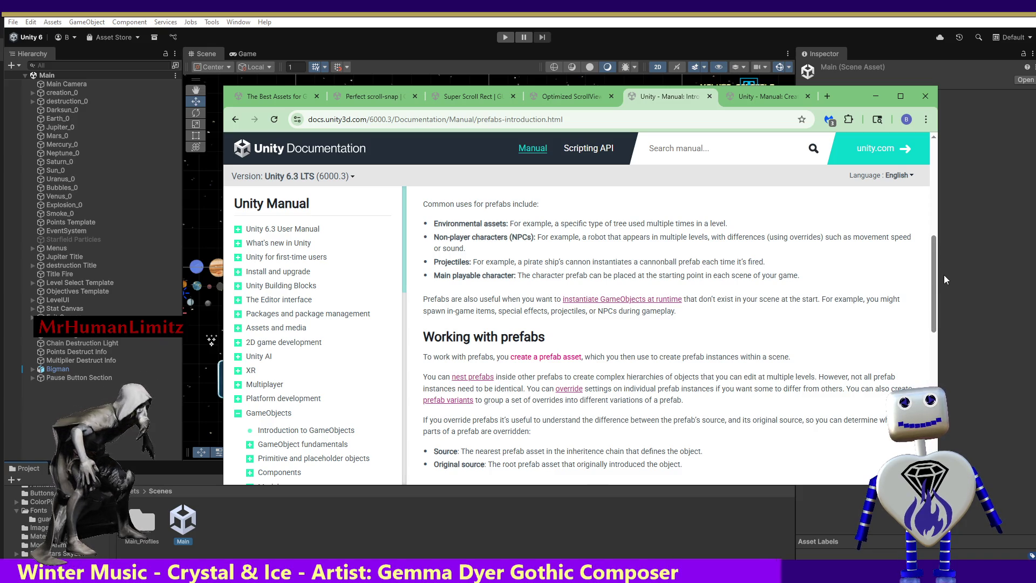
{"action": "left_click_drag", "start_coordinate": [934, 288], "coordinate": [938, 326]}
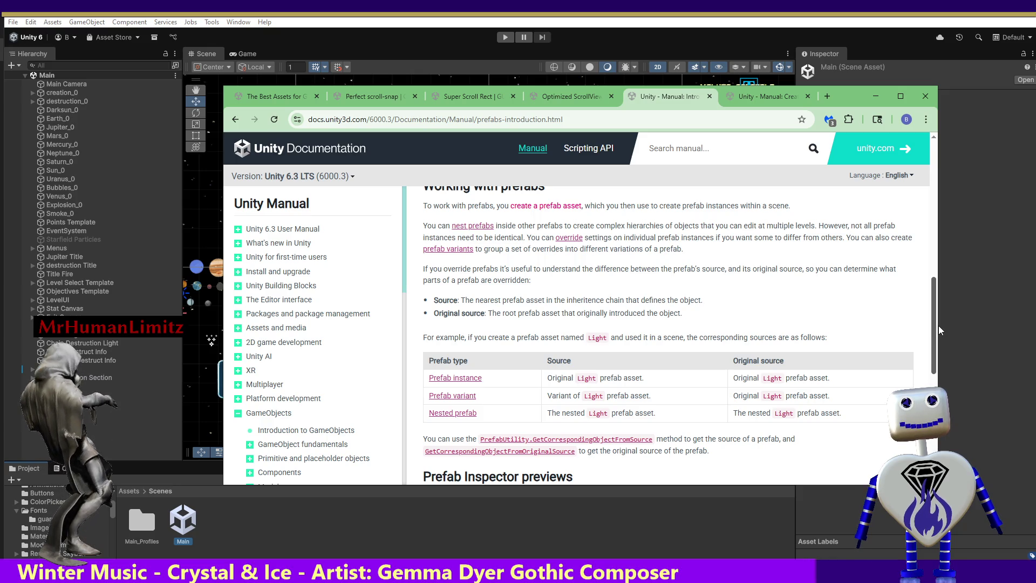
{"action": "mouse_move", "coordinate": [939, 326]}
{"action": "left_mouse_down"}
{"action": "mouse_move", "coordinate": [939, 361]}
{"action": "mouse_move", "coordinate": [935, 341]}
{"action": "left_mouse_up"}
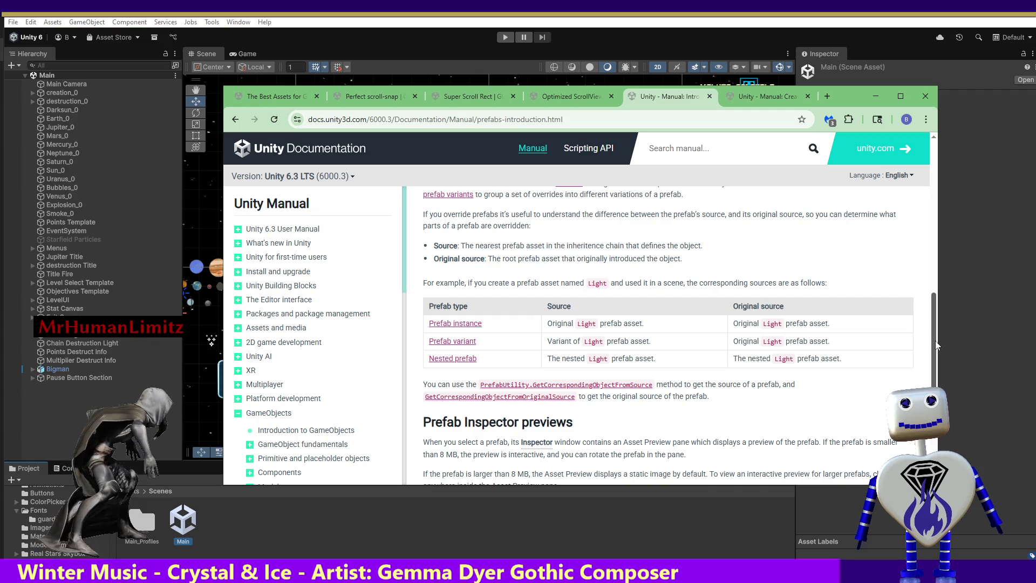
{"action": "left_click_drag", "start_coordinate": [936, 341], "coordinate": [933, 211]}
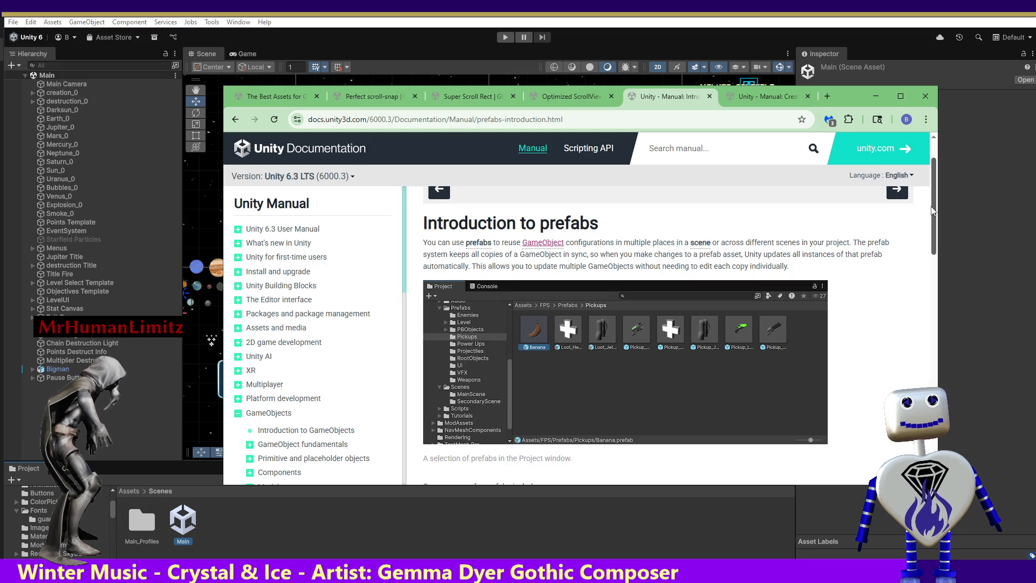
{"action": "left_click_drag", "start_coordinate": [932, 210], "coordinate": [936, 310]}
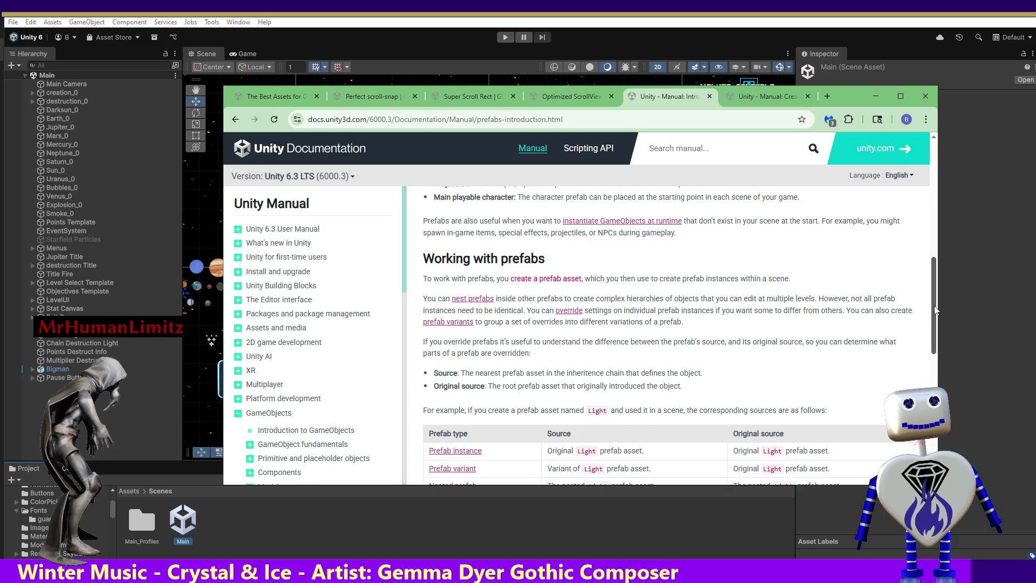
{"action": "left_click_drag", "start_coordinate": [935, 310], "coordinate": [935, 320]}
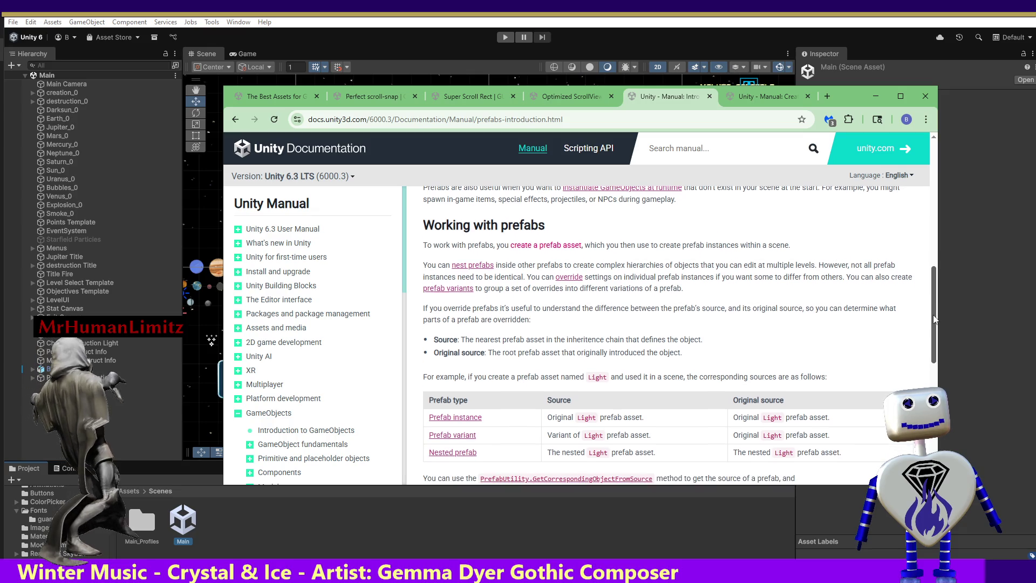
Step: Open the Prefab instance link in a new tab and read down to 'Replace a prefab instance's prefab asset'
{"action": "right_click", "coordinate": [476, 418]}
{"action": "left_click", "coordinate": [530, 256]}
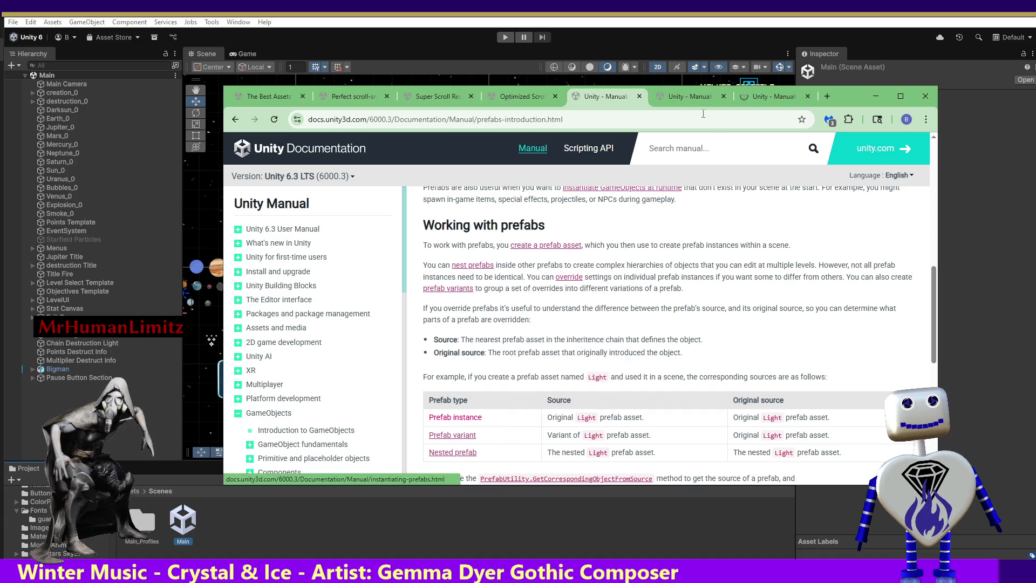
{"action": "left_click", "coordinate": [747, 95]}
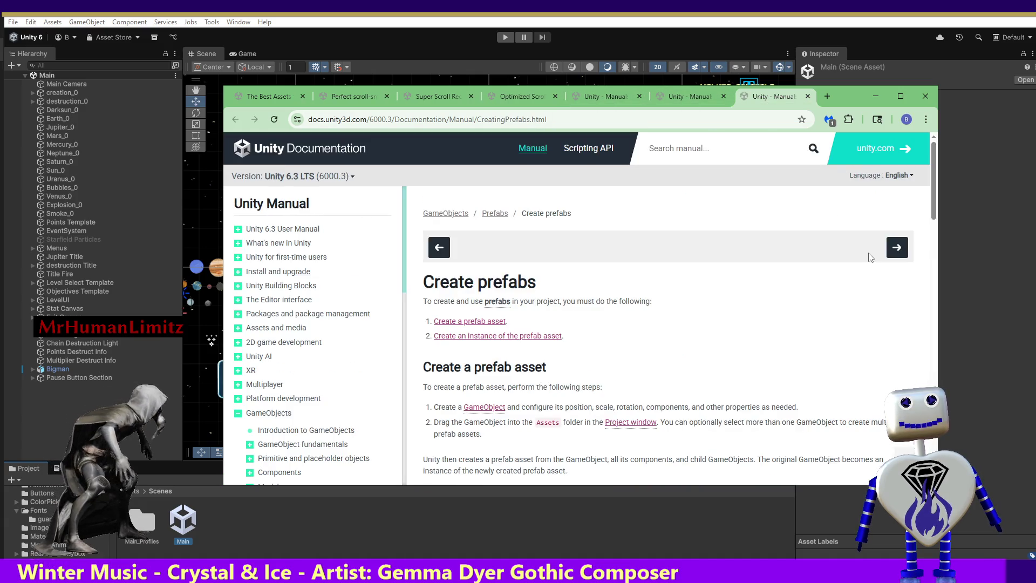
{"action": "scroll", "coordinate": [930, 224], "scroll_direction": "down", "scroll_amount": 3}
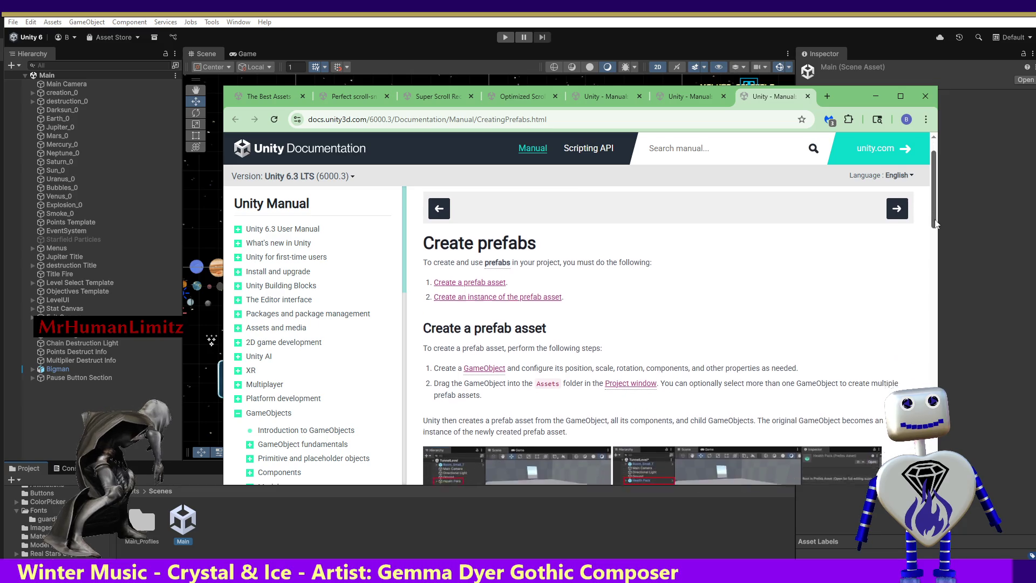
{"action": "left_click_drag", "start_coordinate": [936, 243], "coordinate": [934, 319]}
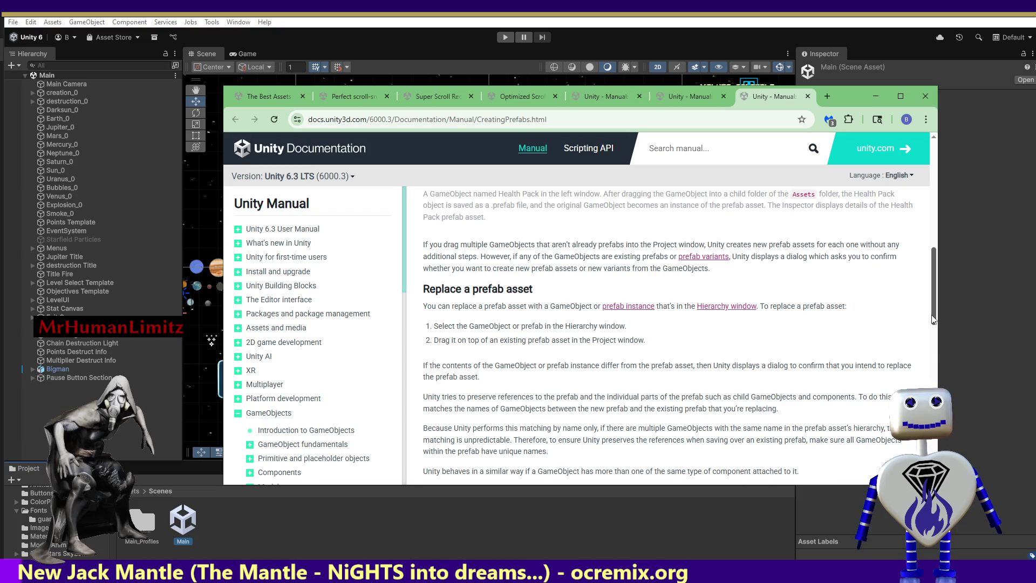
{"action": "left_click_drag", "start_coordinate": [932, 319], "coordinate": [941, 407]}
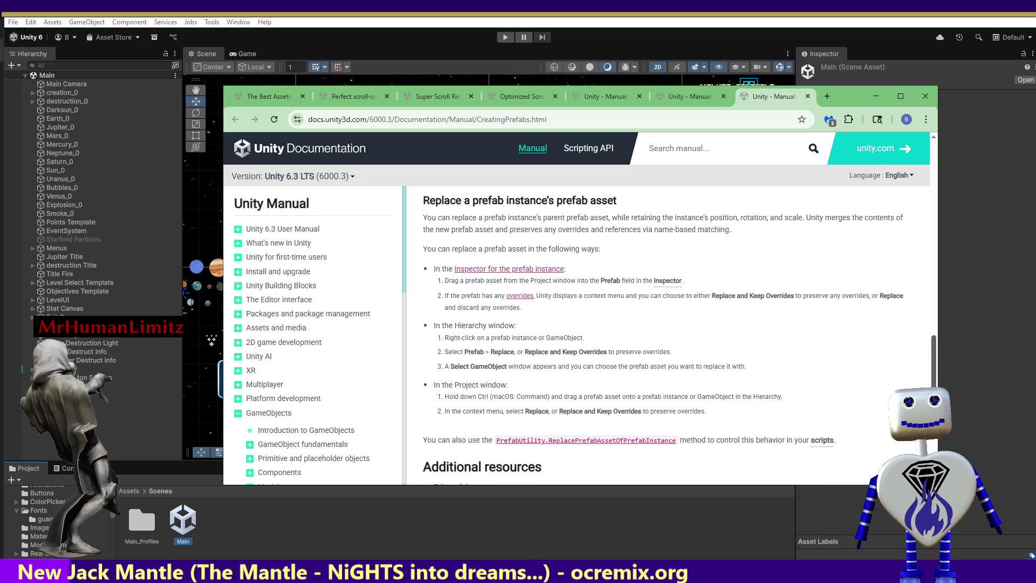
{"action": "mouse_move", "coordinate": [941, 408]}
{"action": "left_mouse_down"}
{"action": "mouse_move", "coordinate": [941, 422]}
{"action": "mouse_move", "coordinate": [951, 402]}
{"action": "left_mouse_up"}
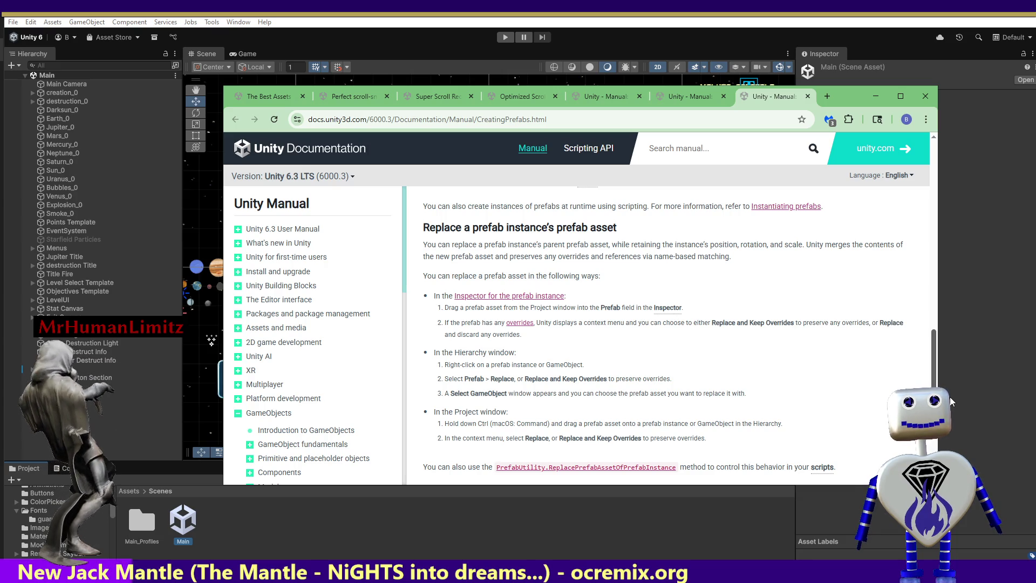
{"action": "scroll", "coordinate": [947, 333], "scroll_direction": "down", "scroll_amount": 1}
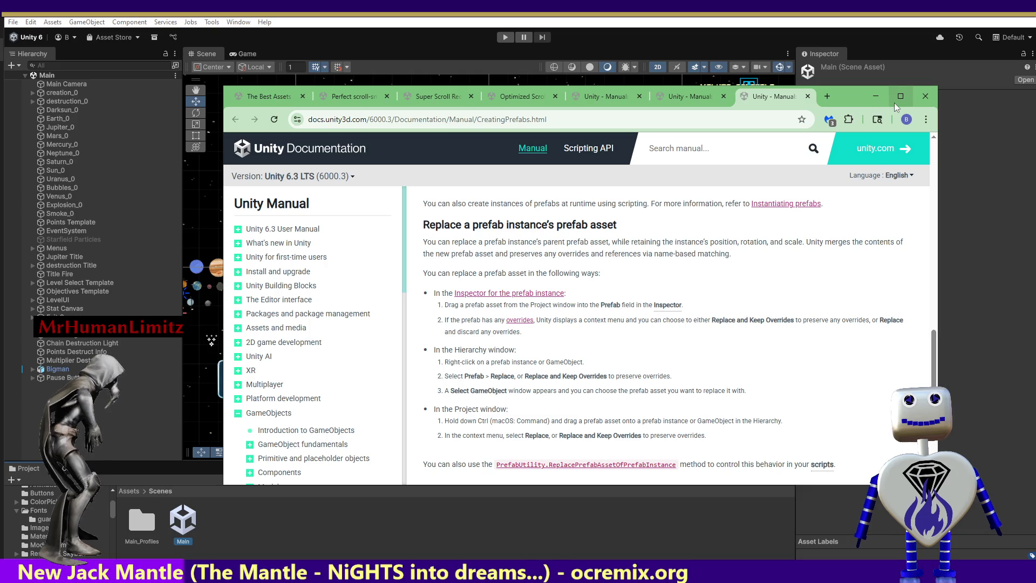
{"action": "left_click_drag", "start_coordinate": [853, 104], "coordinate": [855, 172]}
Step: Minimize the documentation browser and go up to the root Assets folder in the Project window
{"action": "left_click", "coordinate": [877, 165]}
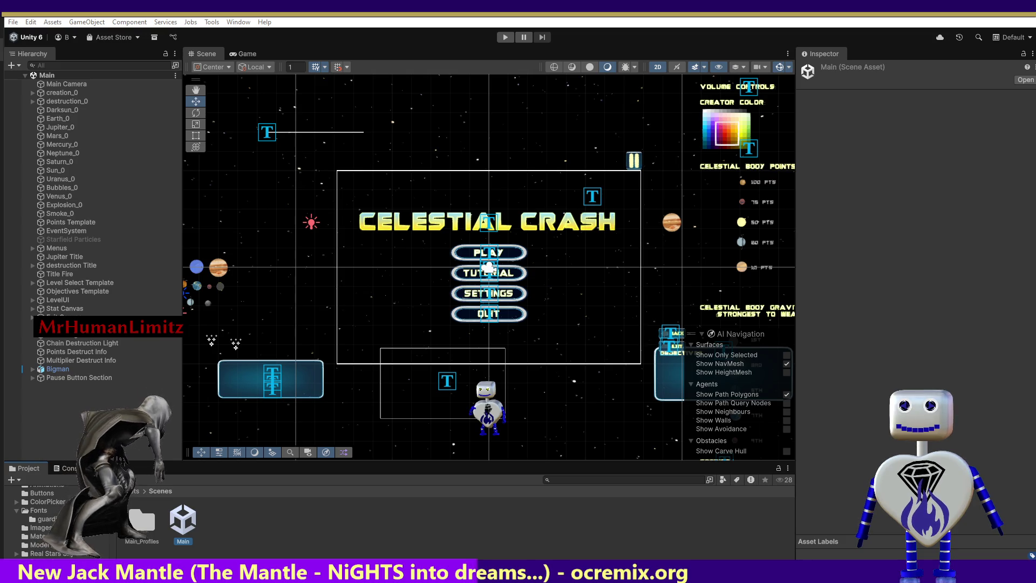
{"action": "left_click", "coordinate": [133, 493]}
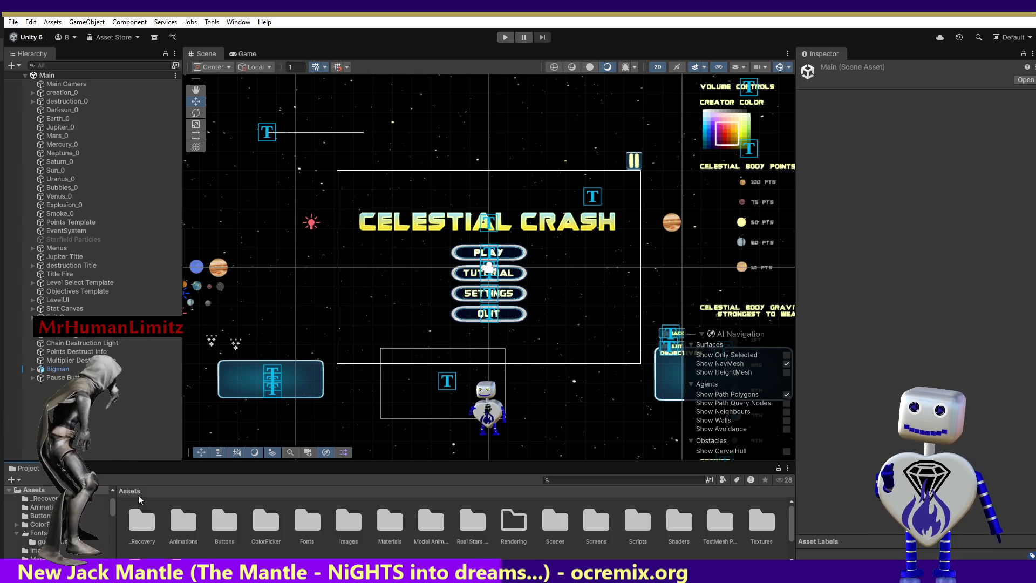
Step: Create a new prefab in the Animations folder with Create > Prefab and begin naming it 'Buble'
{"action": "double_click", "coordinate": [182, 524]}
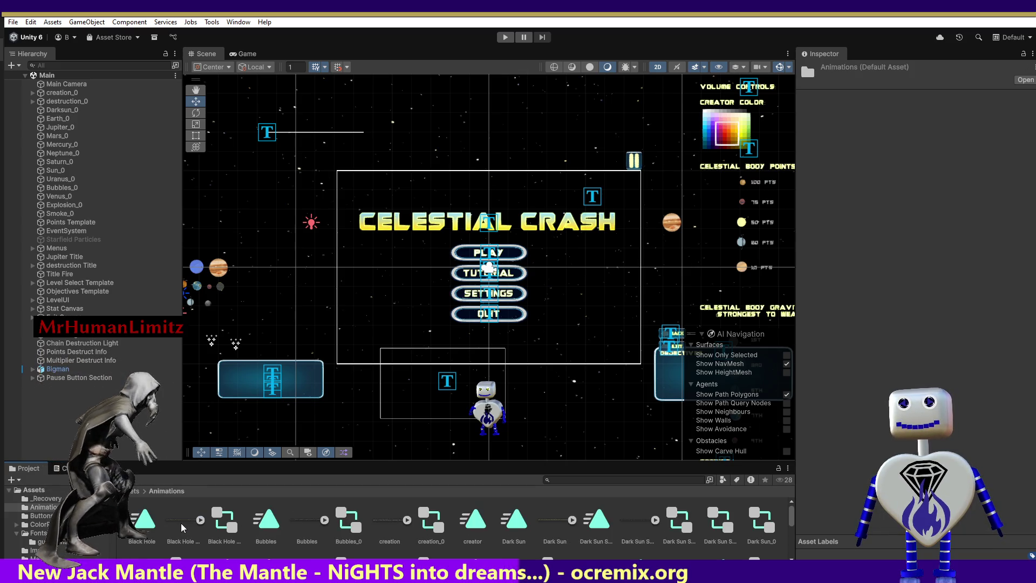
{"action": "right_click", "coordinate": [297, 519]}
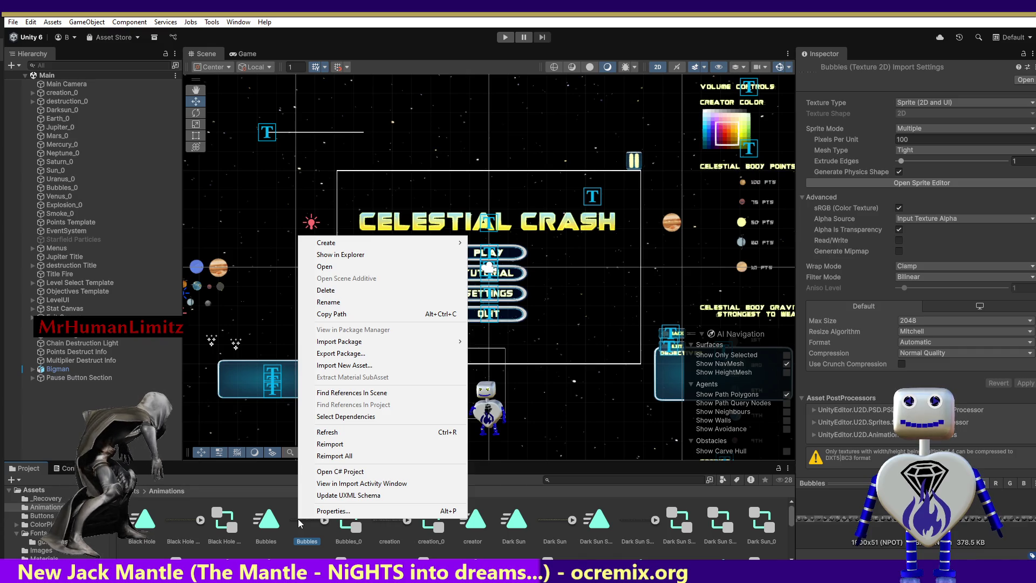
{"action": "mouse_move", "coordinate": [442, 244]}
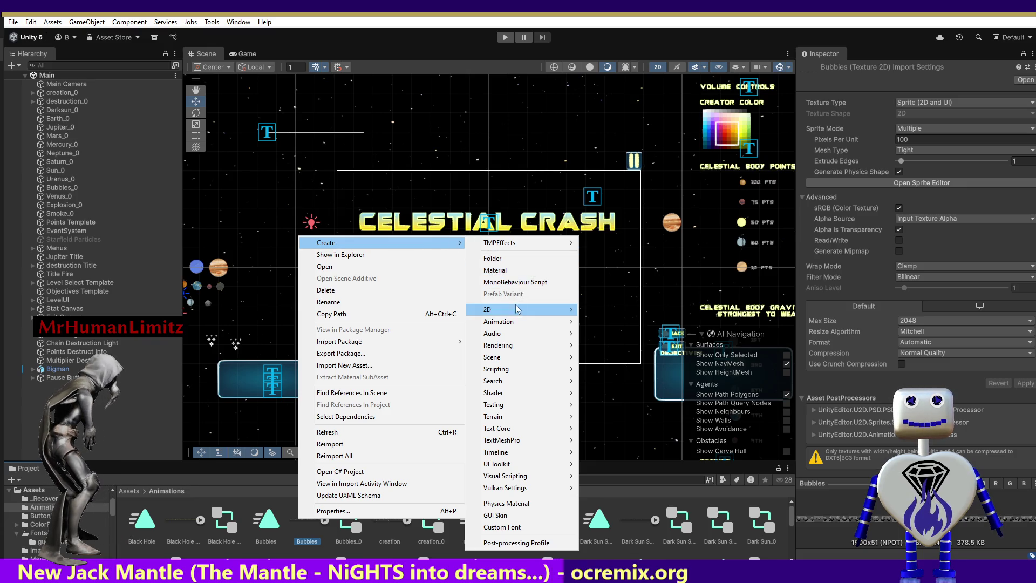
{"action": "mouse_move", "coordinate": [512, 322]}
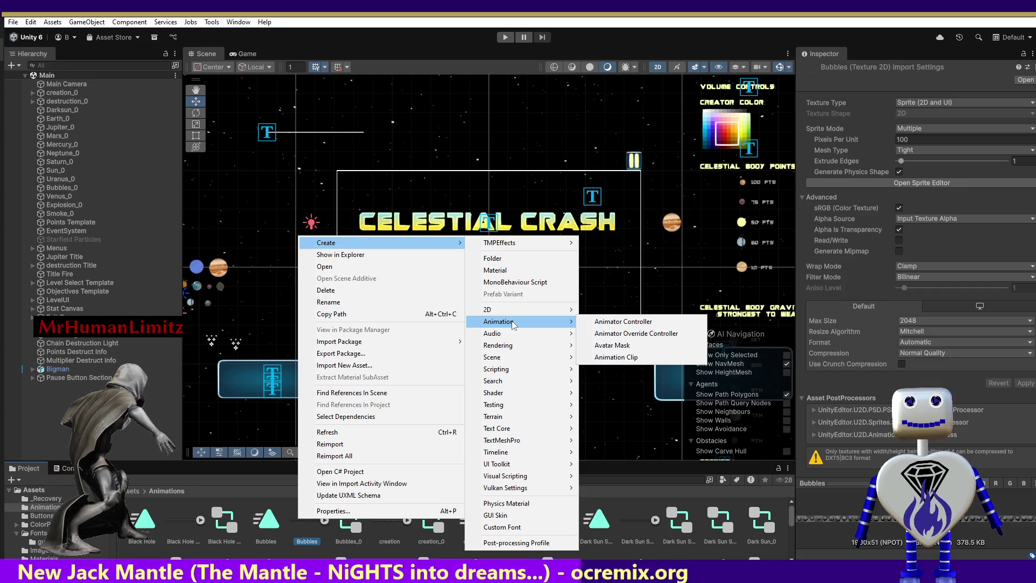
{"action": "mouse_move", "coordinate": [516, 428]}
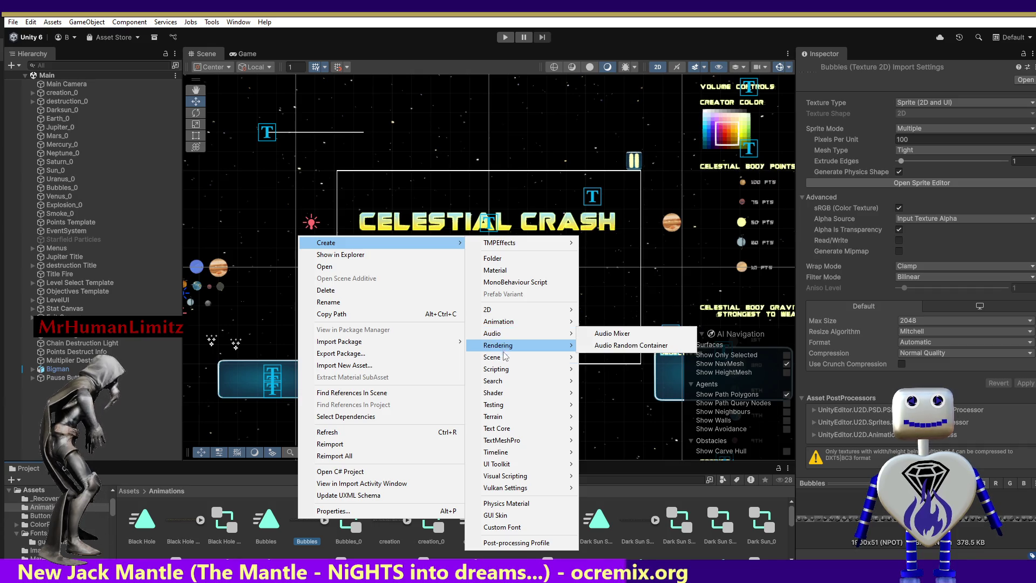
{"action": "mouse_move", "coordinate": [506, 360]}
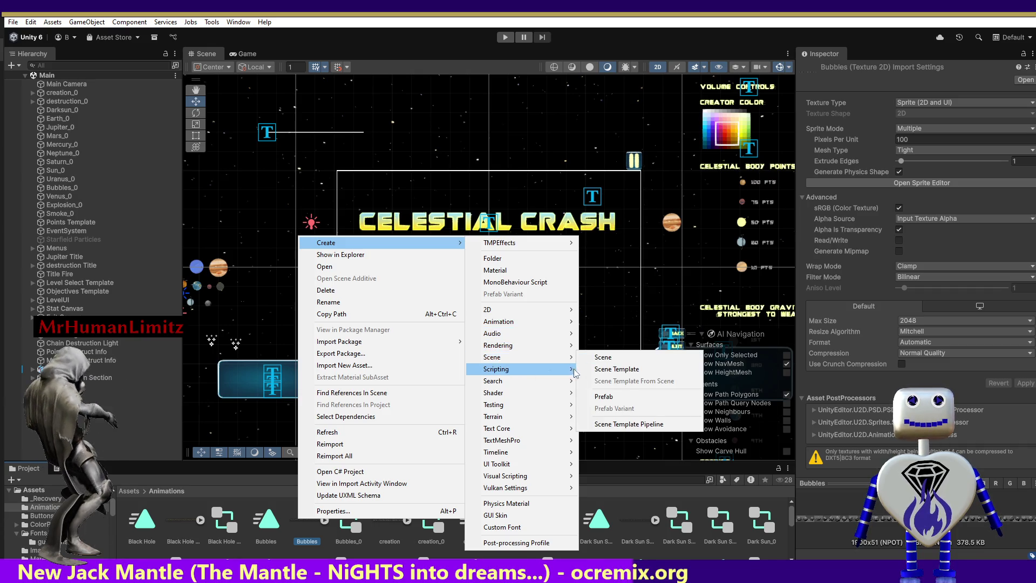
{"action": "left_click", "coordinate": [592, 397]}
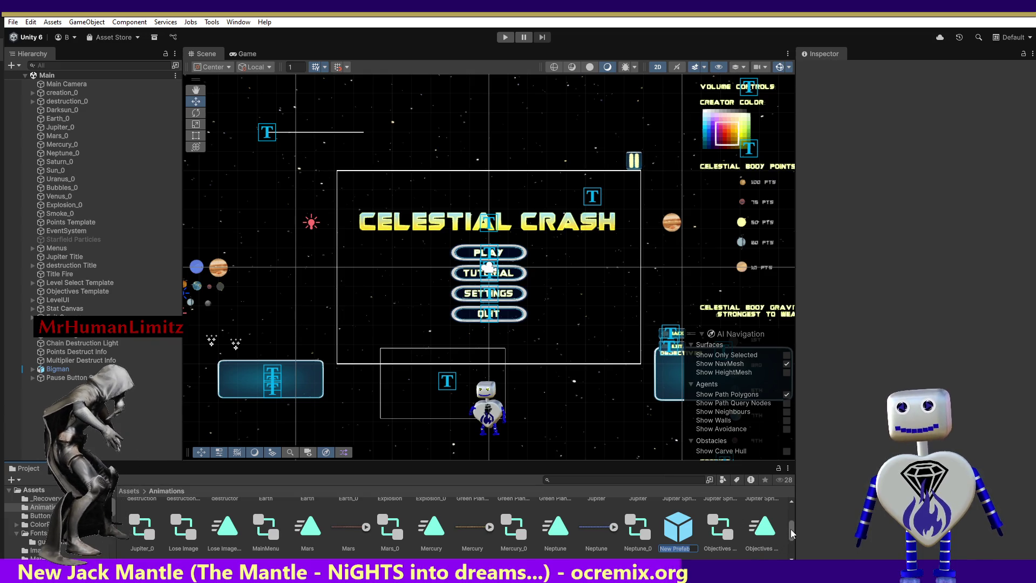
{"action": "type", "text": "Bu"}
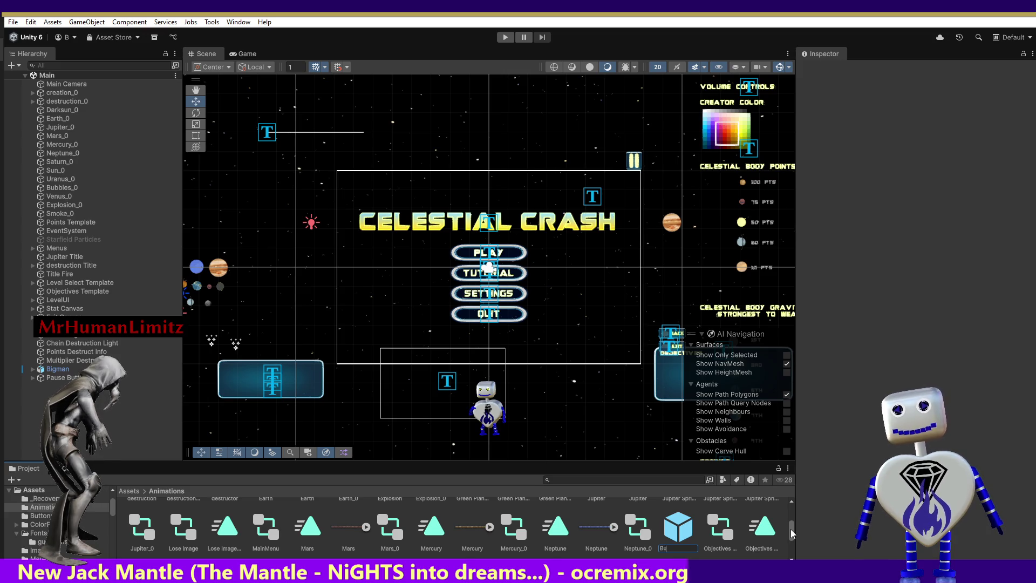
{"action": "type", "text": "ble"}
Step: Correct the prefab's name to 'Bubbles'
{"action": "key", "text": "BackSpace"}
{"action": "key", "text": "BackSpace"}
{"action": "type", "text": "bles"}
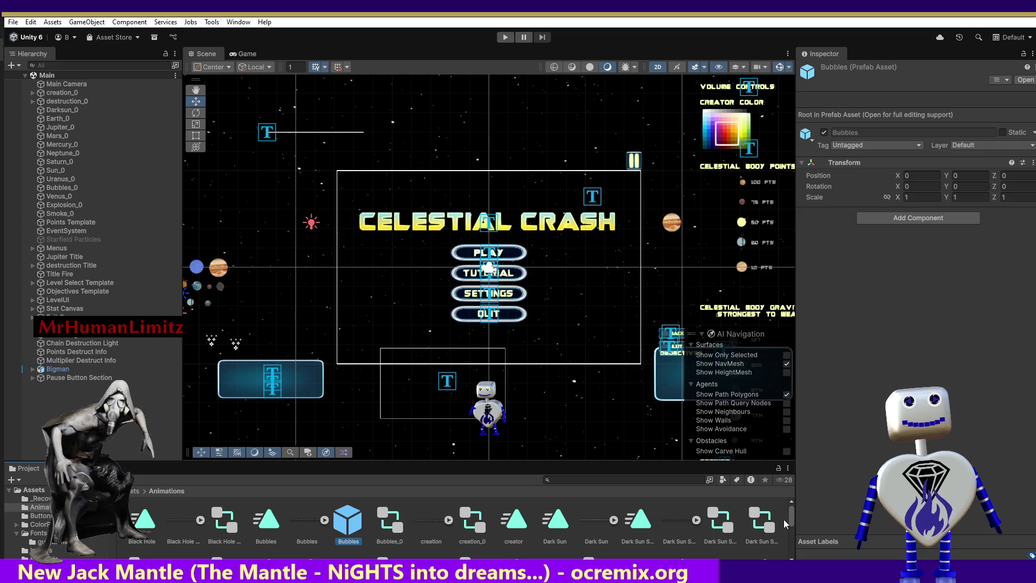
{"action": "mouse_move", "coordinate": [791, 512]}
{"action": "left_mouse_down"}
{"action": "mouse_move", "coordinate": [793, 549]}
{"action": "mouse_move", "coordinate": [794, 507]}
{"action": "left_mouse_up"}
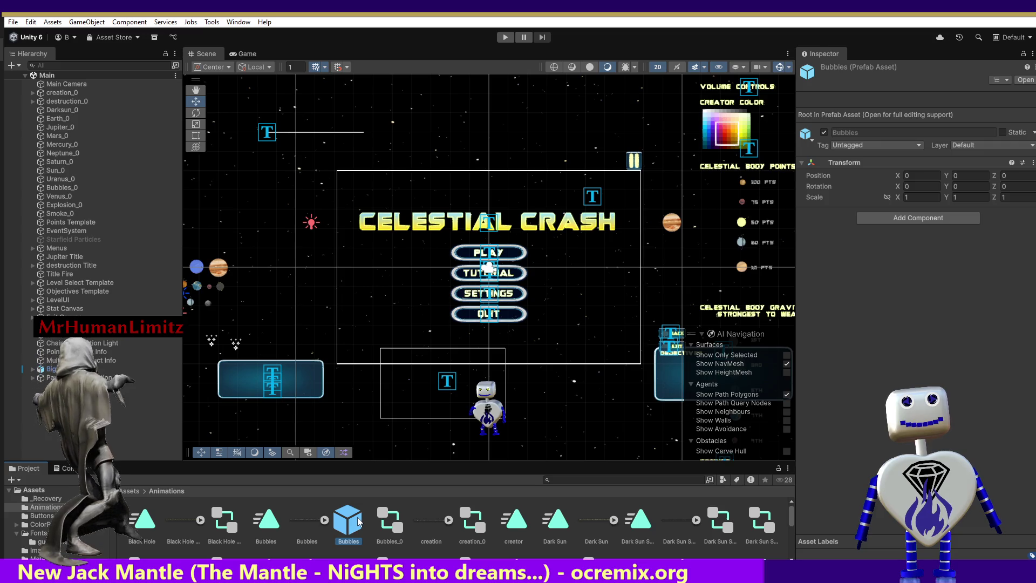
Step: Drag the Bubbles prefab into the scene and open it in Prefab Mode
{"action": "left_click_drag", "start_coordinate": [345, 519], "coordinate": [286, 300]}
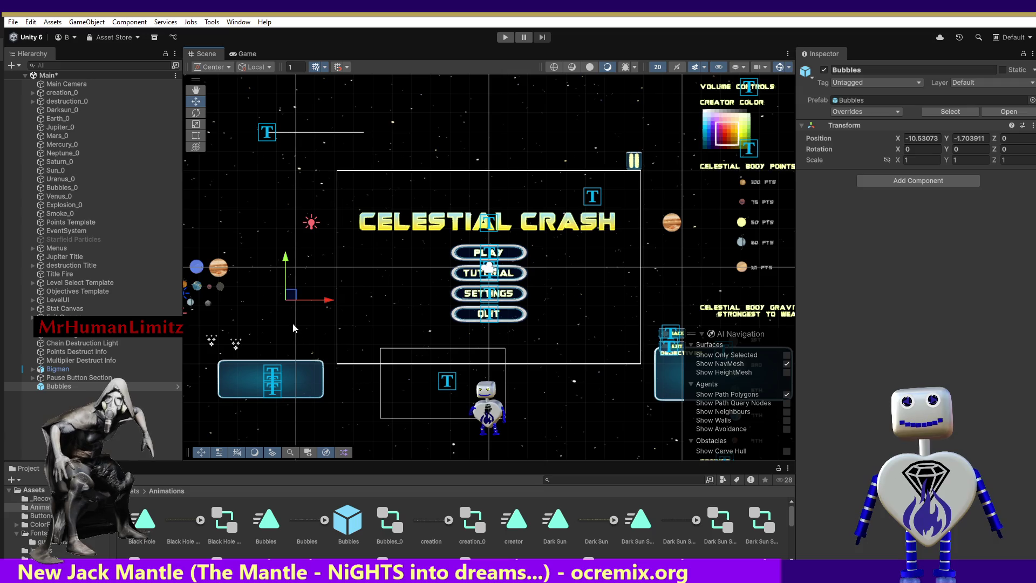
{"action": "left_click", "coordinate": [178, 386]}
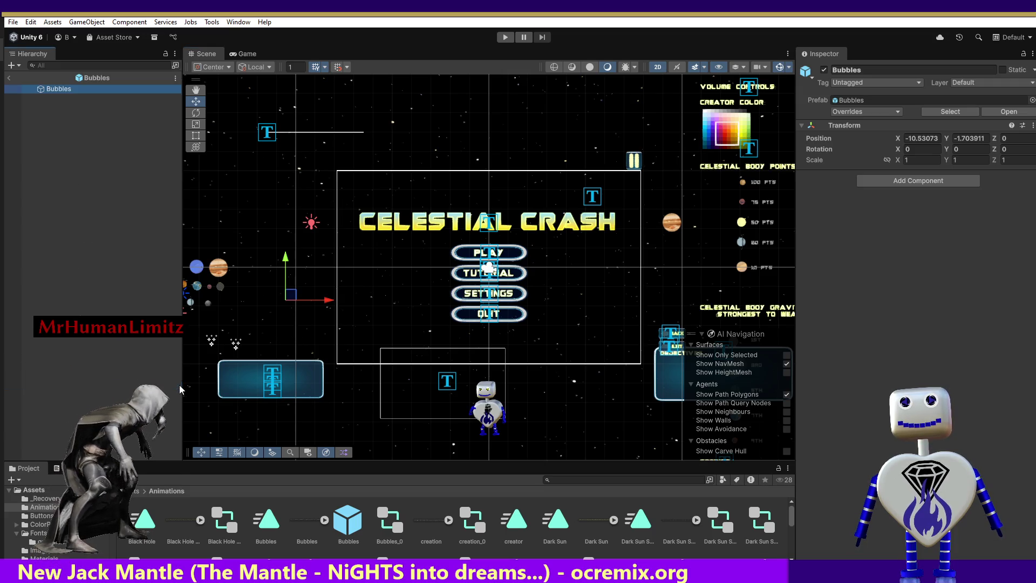
{"action": "left_click", "coordinate": [178, 386]}
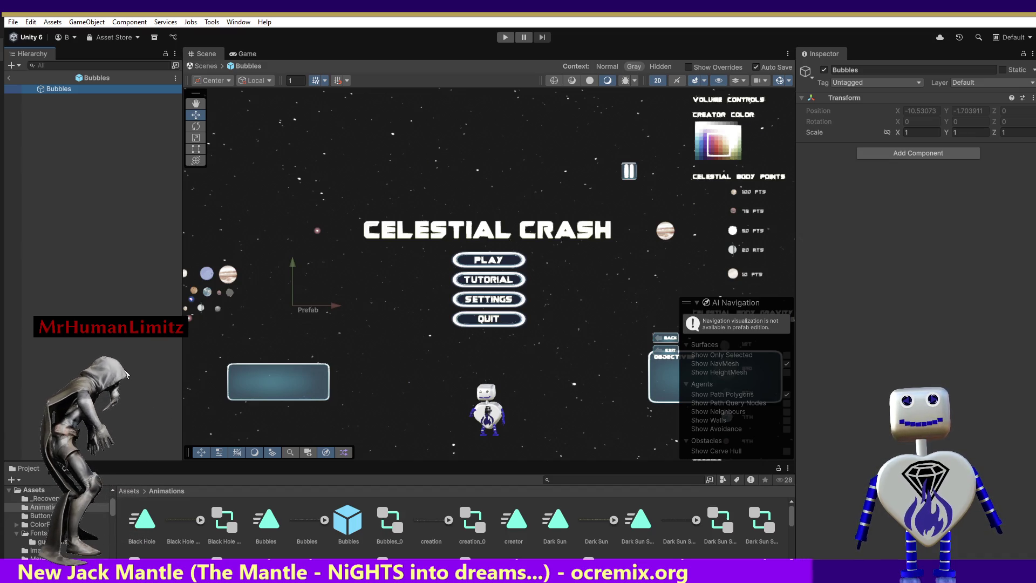
Step: Return to the Main scene, move Bubbles to -5.14, -0.56, and start play mode
{"action": "left_click", "coordinate": [8, 77]}
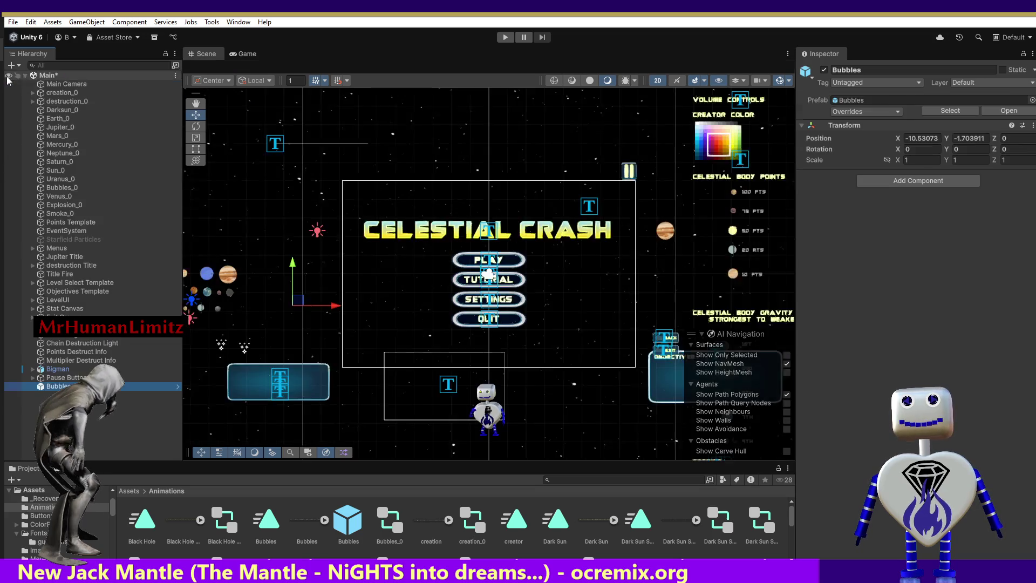
{"action": "left_click_drag", "start_coordinate": [287, 297], "coordinate": [397, 273]}
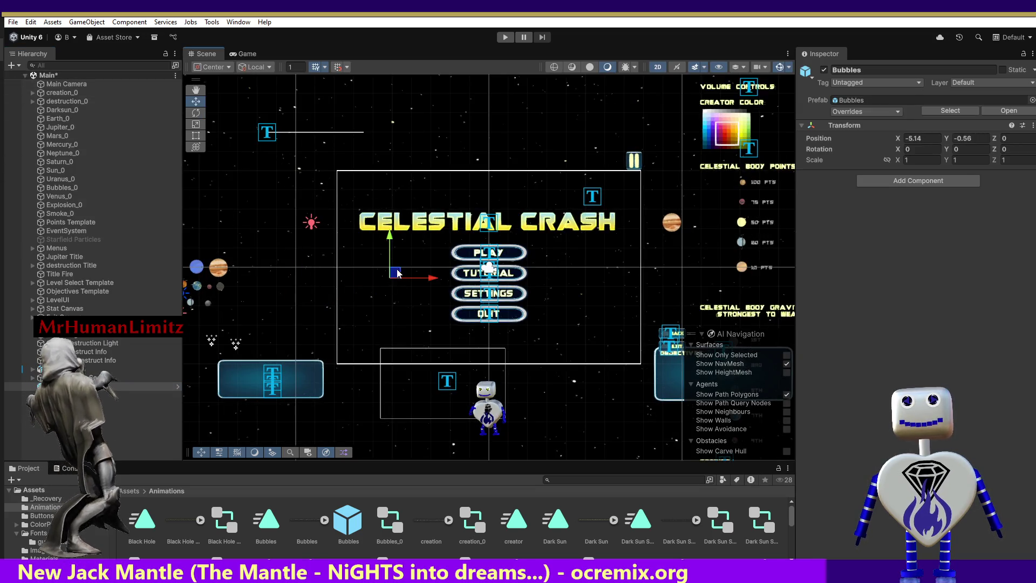
{"action": "left_click", "coordinate": [506, 37]}
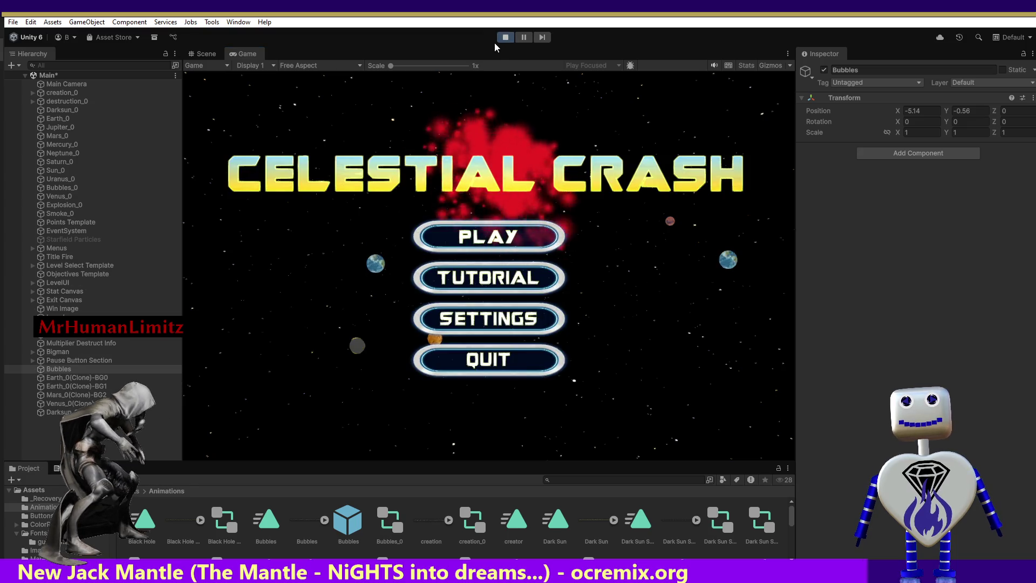
Step: Stop play mode and select the Bubbles prefab asset in the Project window
{"action": "left_click", "coordinate": [503, 37]}
{"action": "left_click", "coordinate": [346, 515]}
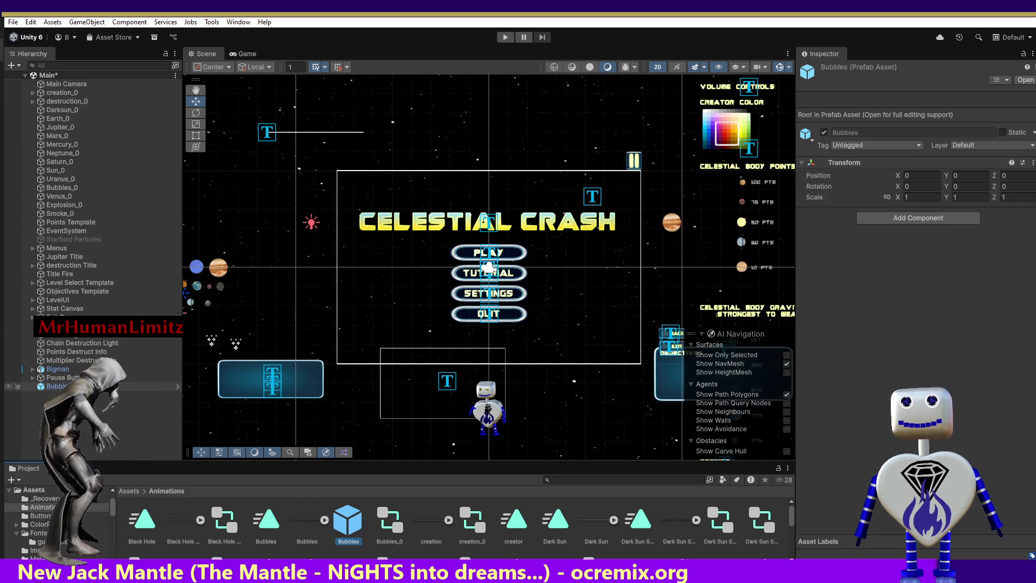
Step: Open the Bubbles prefab in Prefab Mode, check its root transform, and return to the Main scene
{"action": "double_click", "coordinate": [59, 386]}
{"action": "double_click", "coordinate": [57, 377]}
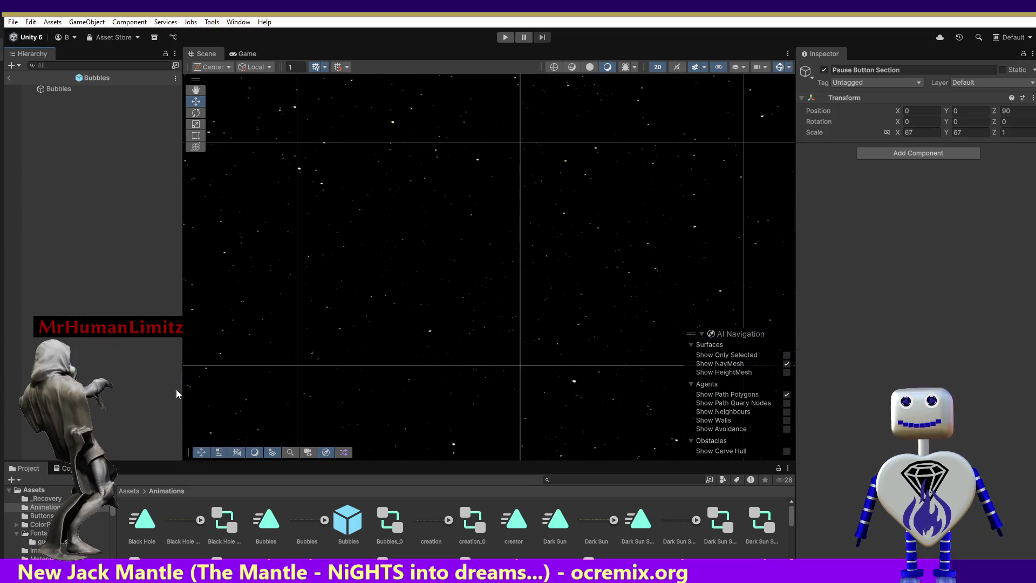
{"action": "left_click", "coordinate": [177, 387]}
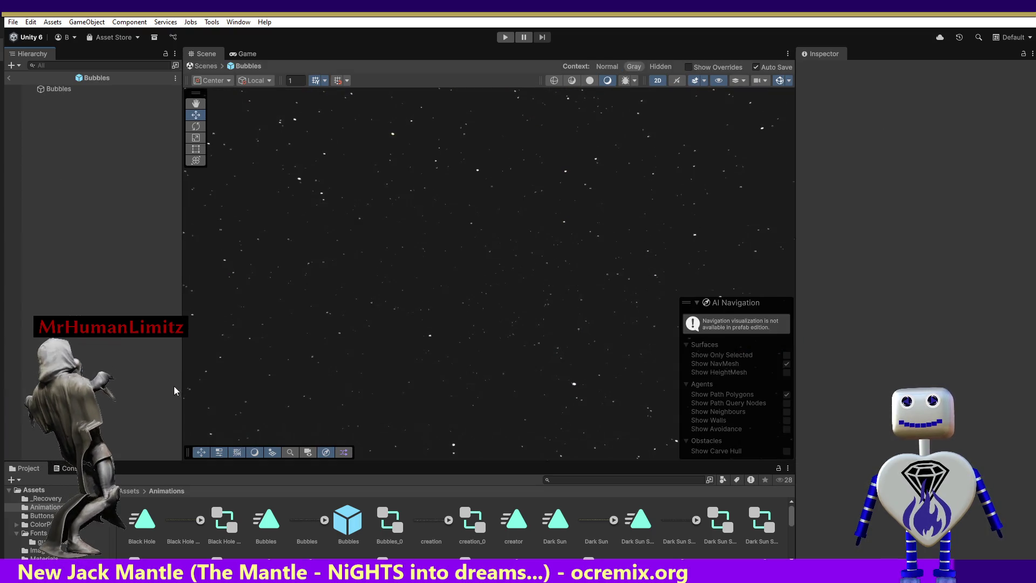
{"action": "left_click", "coordinate": [50, 89]}
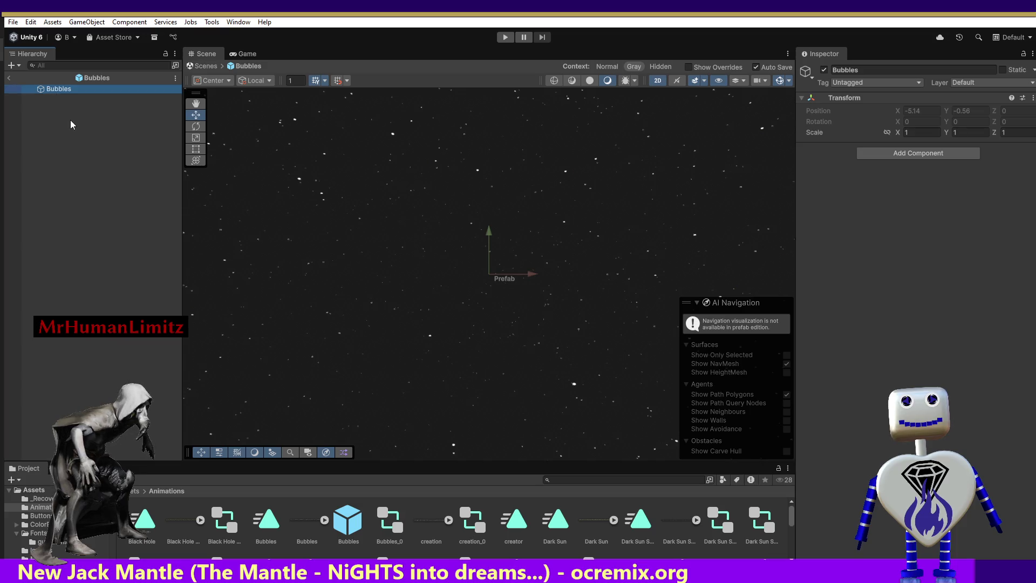
{"action": "left_click", "coordinate": [9, 78]}
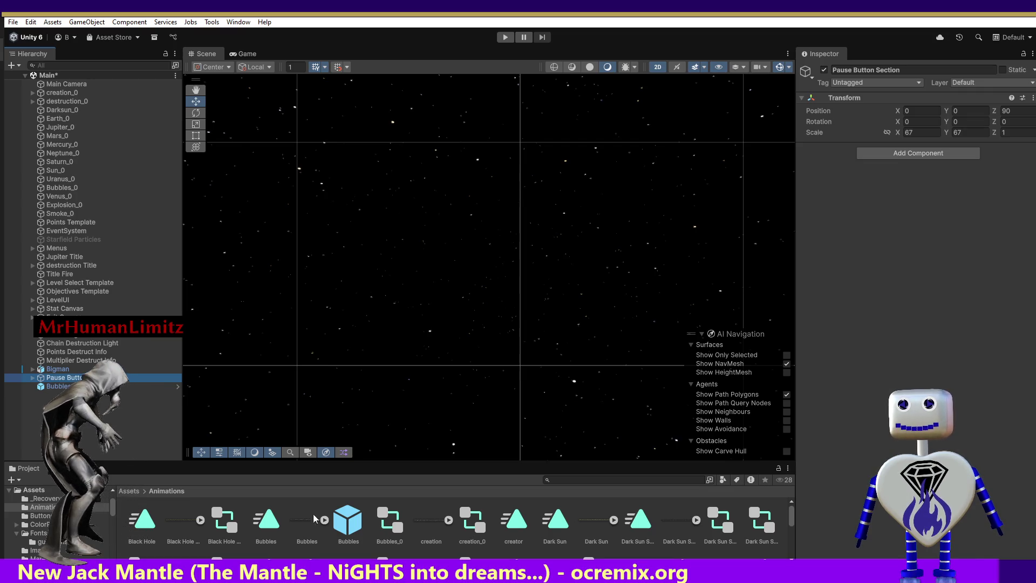
Step: Undo the Bubbles instance placement in the Main scene with Ctrl+Z
{"action": "right_click", "coordinate": [352, 517]}
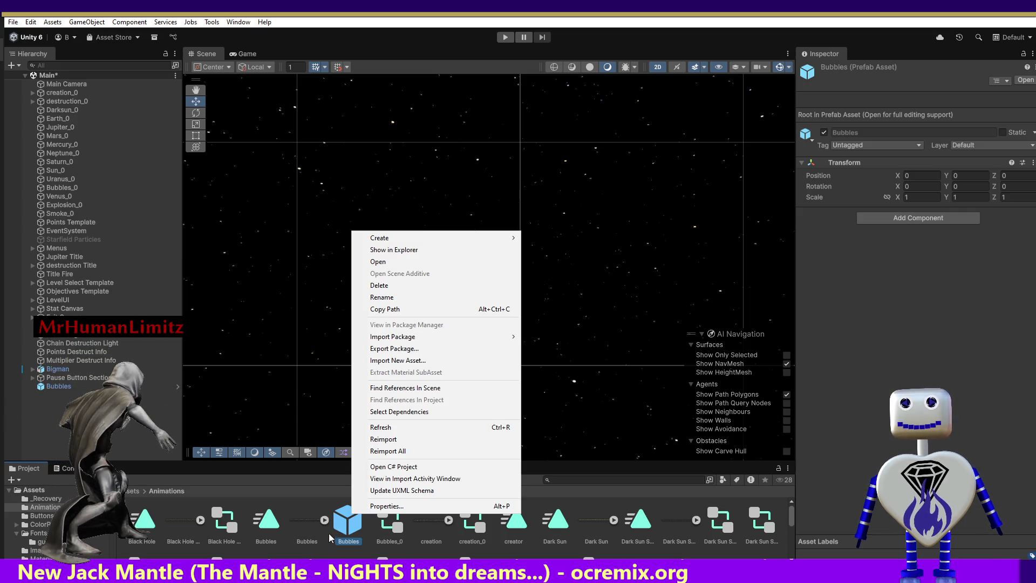
{"action": "left_click", "coordinate": [339, 523]}
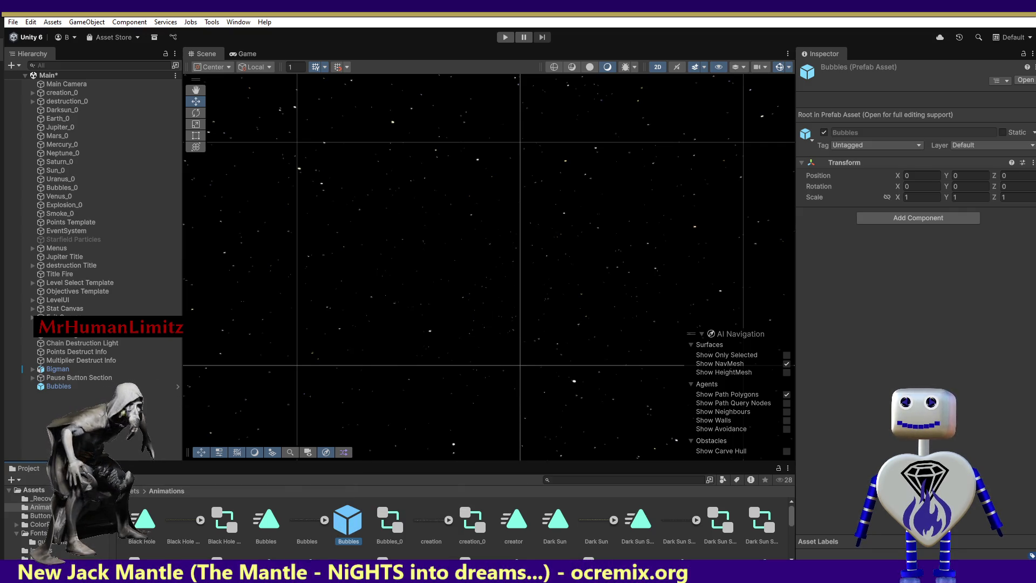
{"action": "left_click", "coordinate": [235, 404]}
{"action": "left_click", "coordinate": [234, 402]}
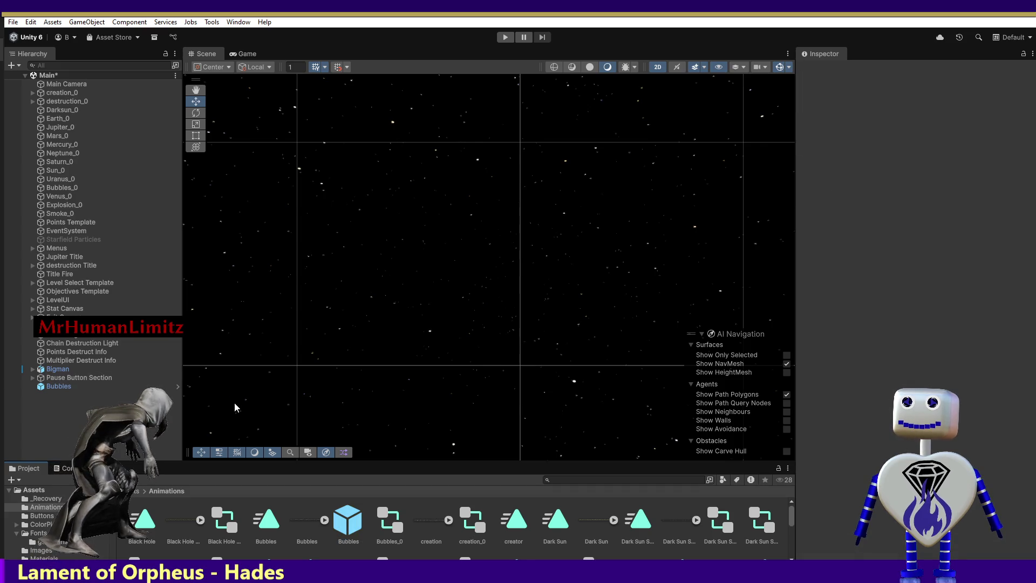
{"action": "key", "text": "ctrl+z"}
{"action": "key", "text": "ctrl+z"}
{"action": "key", "text": "ctrl+z"}
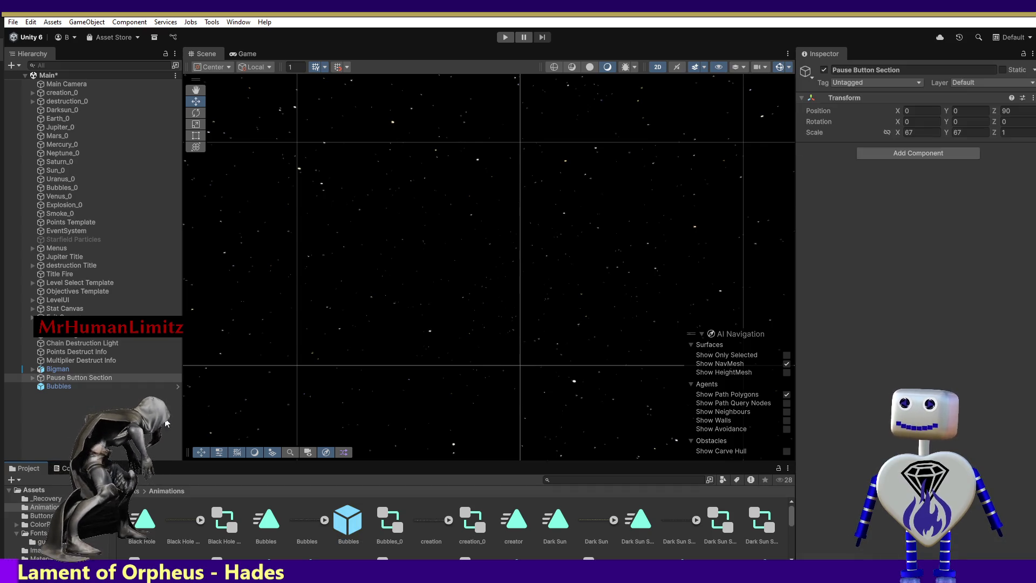
{"action": "key", "text": "ctrl+z"}
{"action": "key", "text": "ctrl+z"}
{"action": "key", "text": "ctrl+z"}
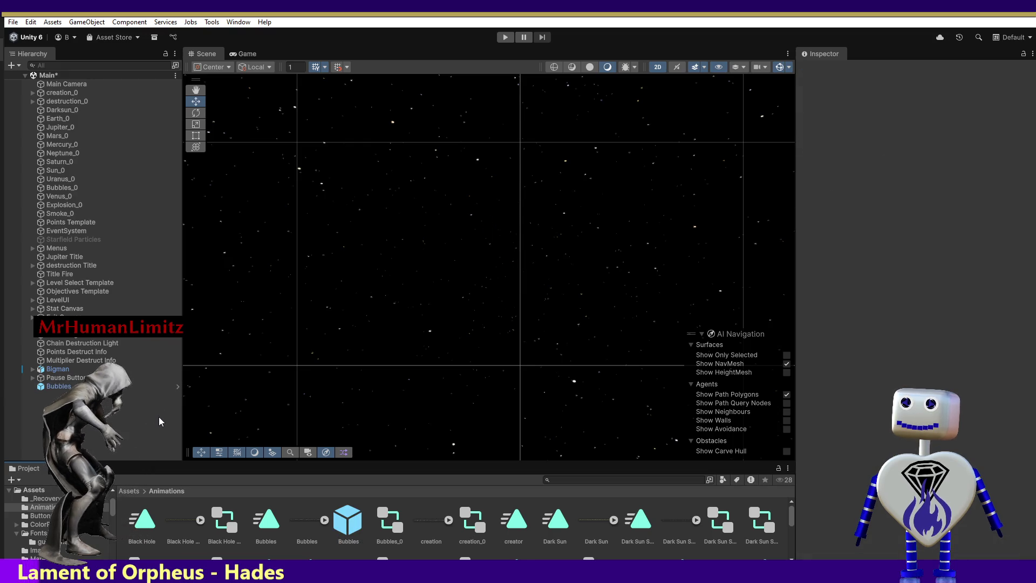
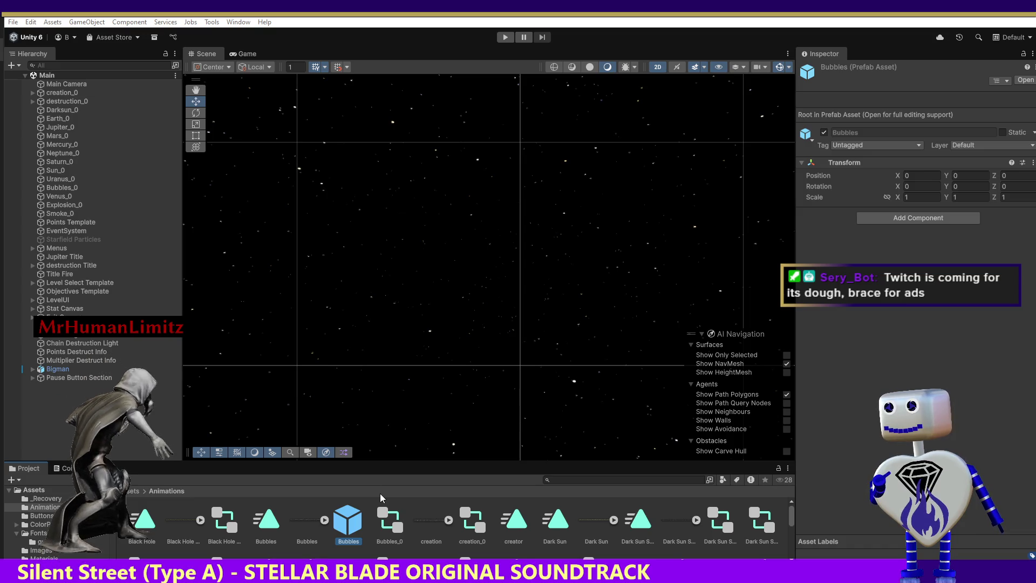
Step: Drag the Bubbles sprite onto the Bubbles prefab root to add a Bubbles_0 child, then exit prefab mode
{"action": "left_click", "coordinate": [43, 88]}
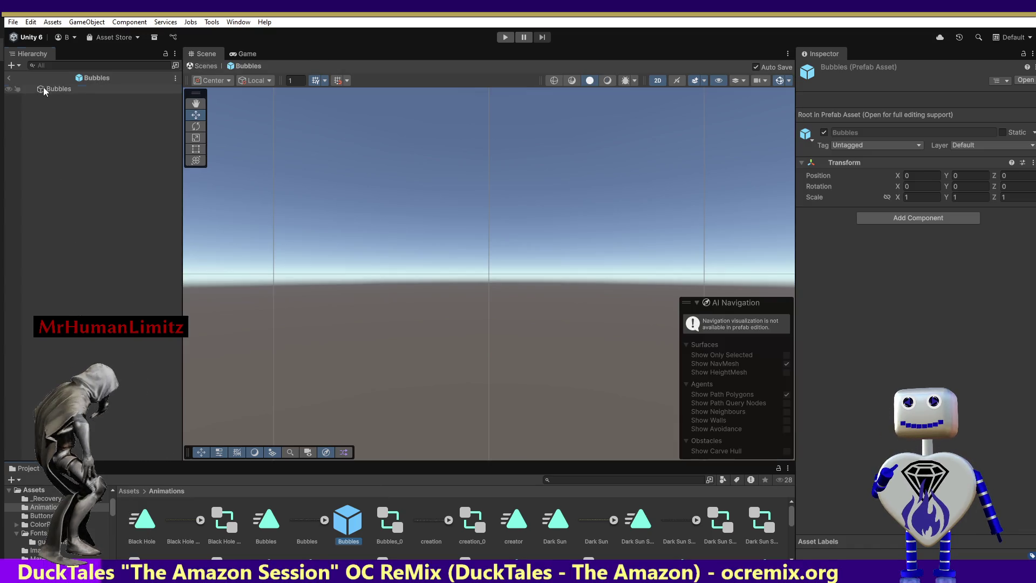
{"action": "left_click", "coordinate": [312, 519]}
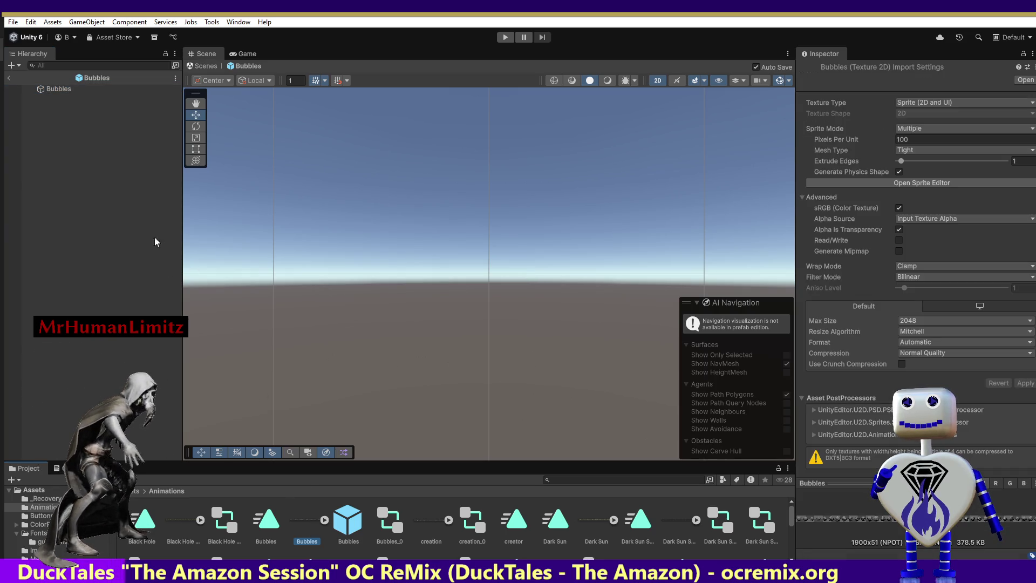
{"action": "left_click", "coordinate": [46, 87]}
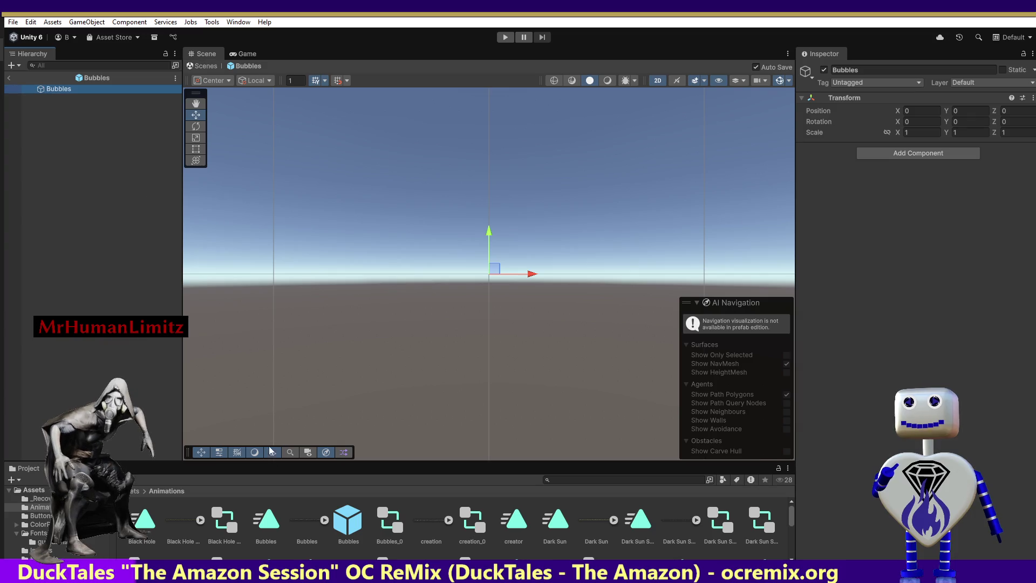
{"action": "left_click_drag", "start_coordinate": [311, 523], "coordinate": [347, 519]}
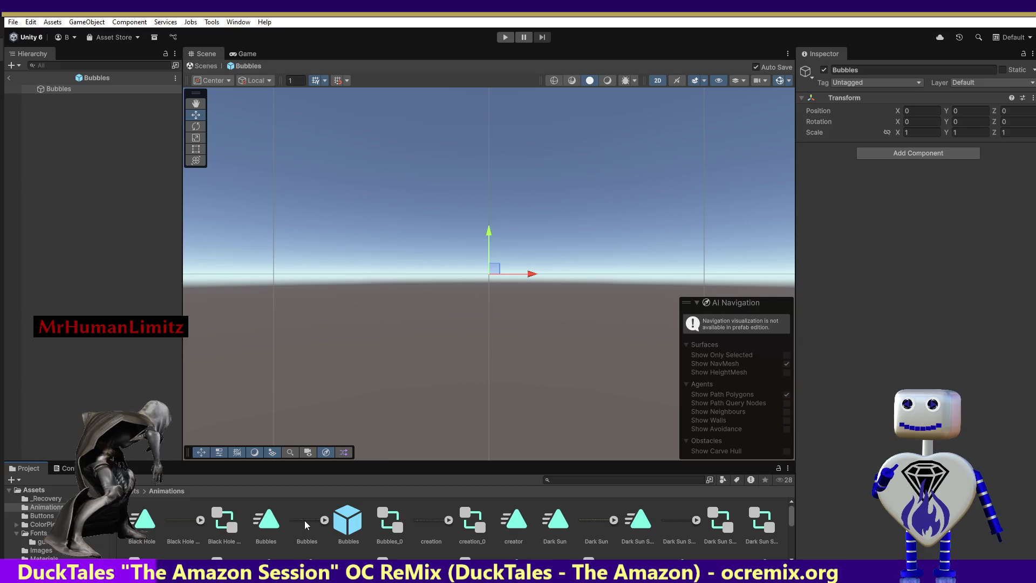
{"action": "mouse_move", "coordinate": [306, 519]}
{"action": "left_mouse_down"}
{"action": "mouse_move", "coordinate": [216, 400]}
{"action": "mouse_move", "coordinate": [57, 99]}
{"action": "left_mouse_up"}
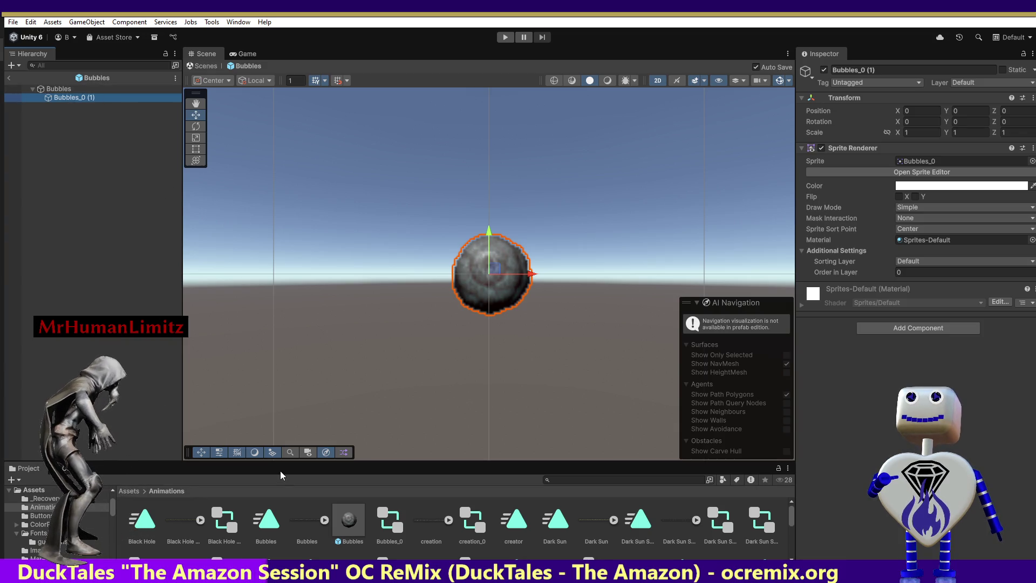
{"action": "left_click", "coordinate": [8, 78]}
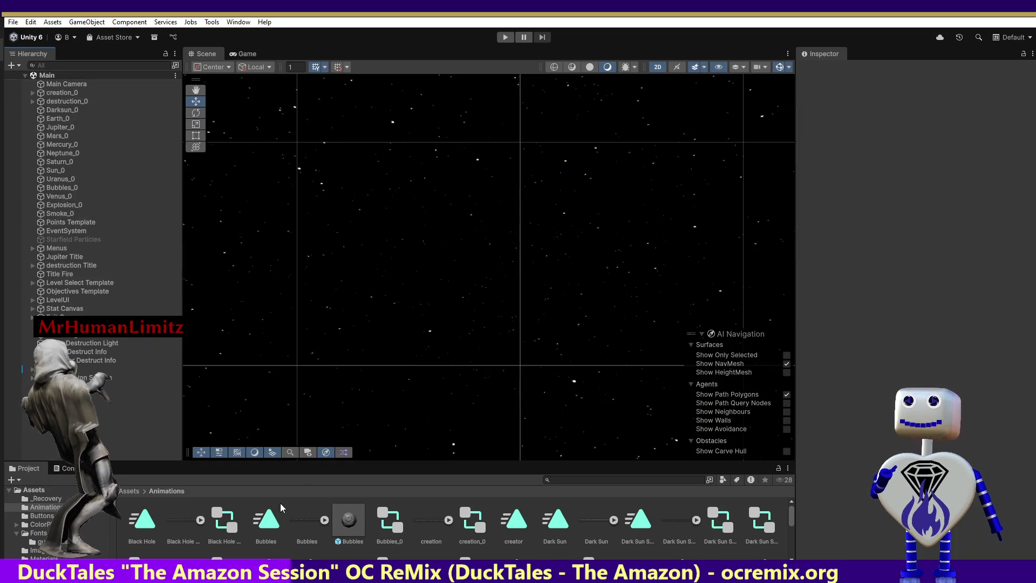
Step: Delete the Bubbles.prefab asset from the Project panel and confirm the deletion
{"action": "right_click", "coordinate": [348, 519]}
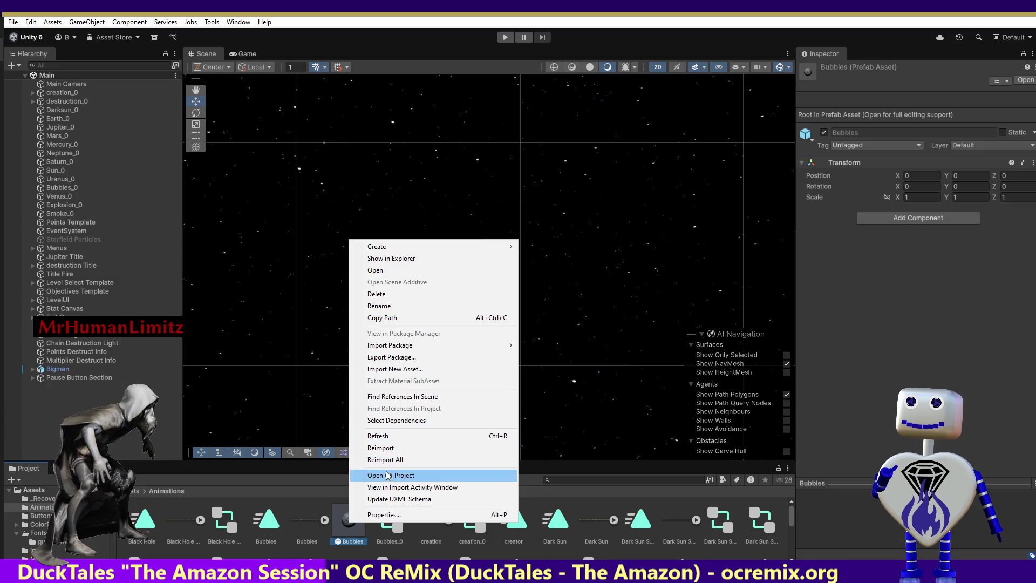
{"action": "left_click", "coordinate": [342, 523]}
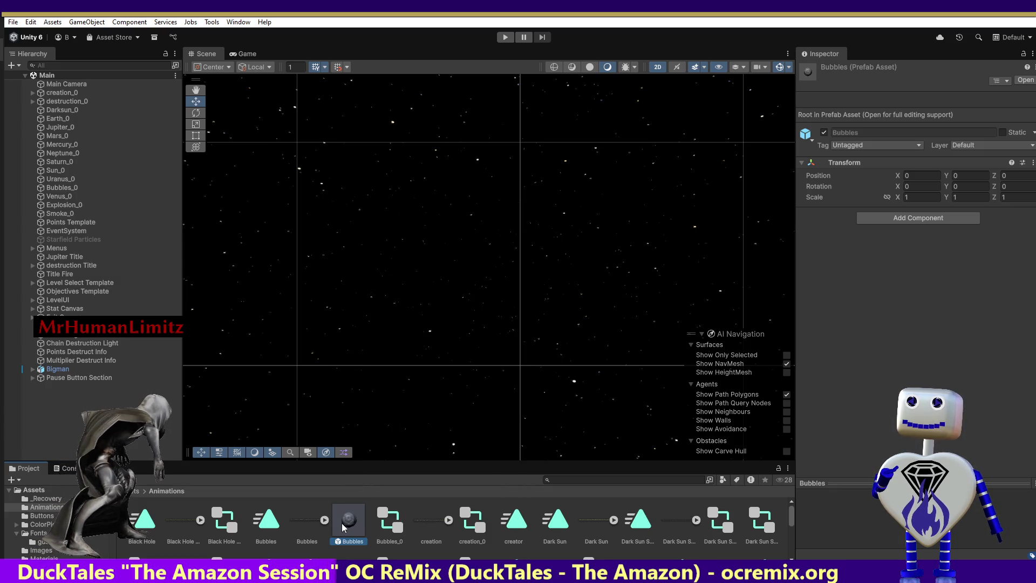
{"action": "key", "text": "Delete"}
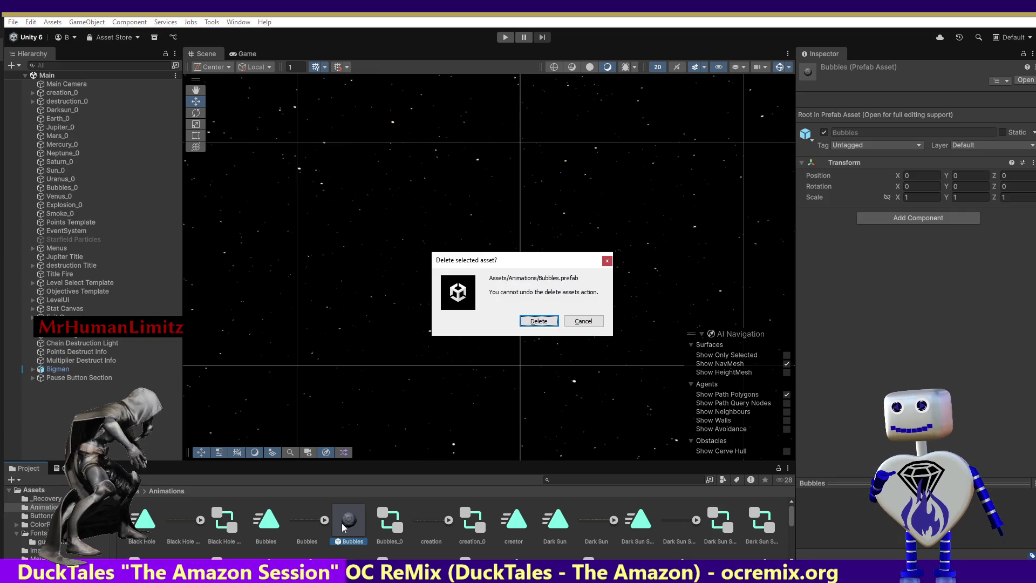
{"action": "left_click", "coordinate": [538, 321]}
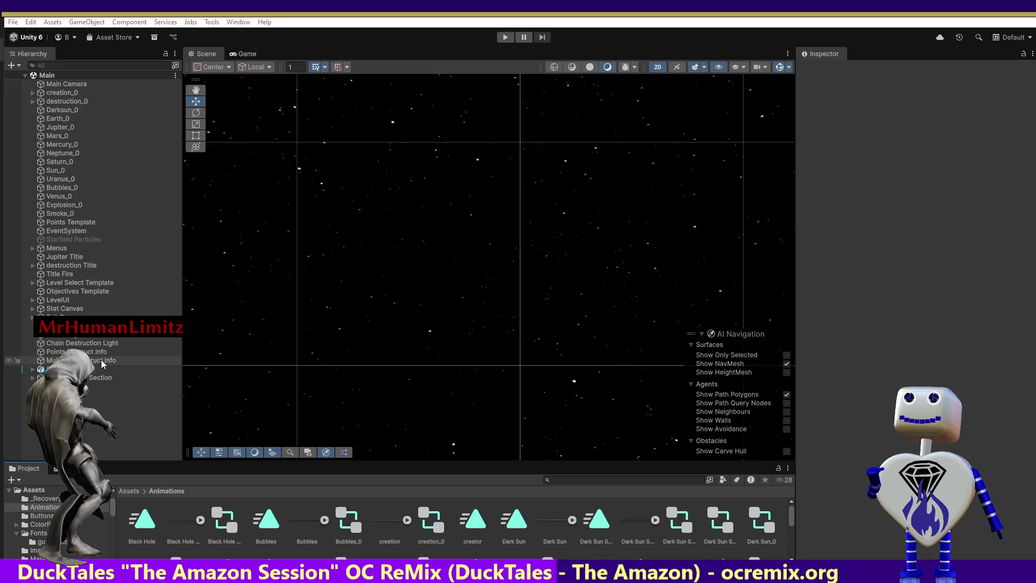
{"action": "right_click", "coordinate": [84, 384]}
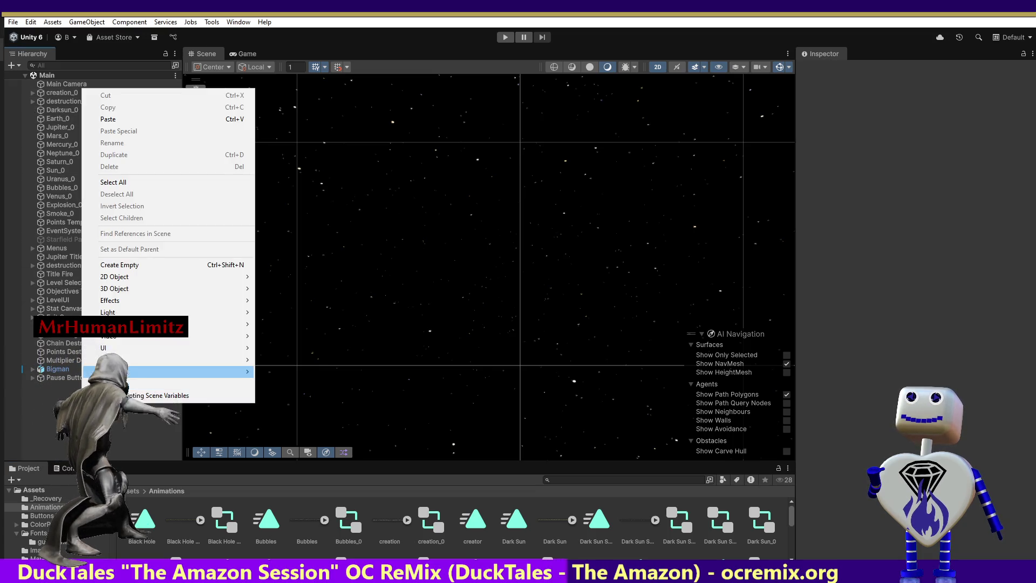
{"action": "mouse_move", "coordinate": [129, 351]}
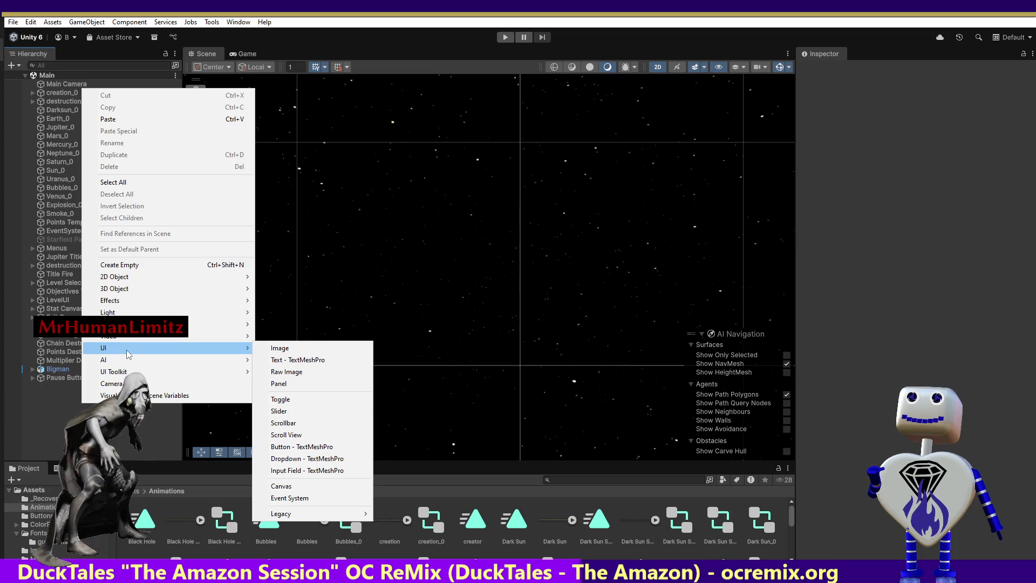
{"action": "mouse_move", "coordinate": [132, 304]}
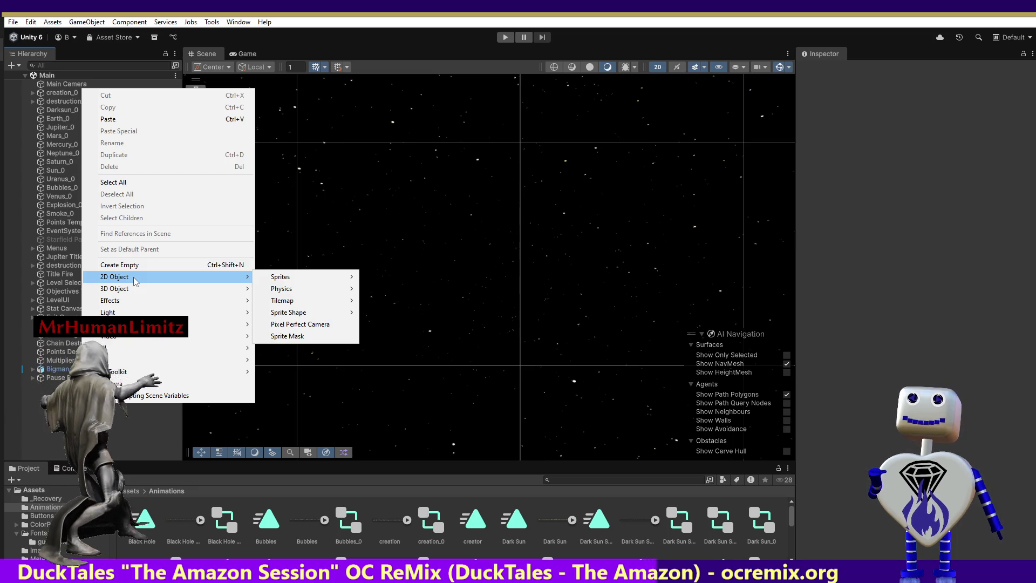
{"action": "left_click", "coordinate": [50, 101]}
{"action": "left_click", "coordinate": [52, 111]}
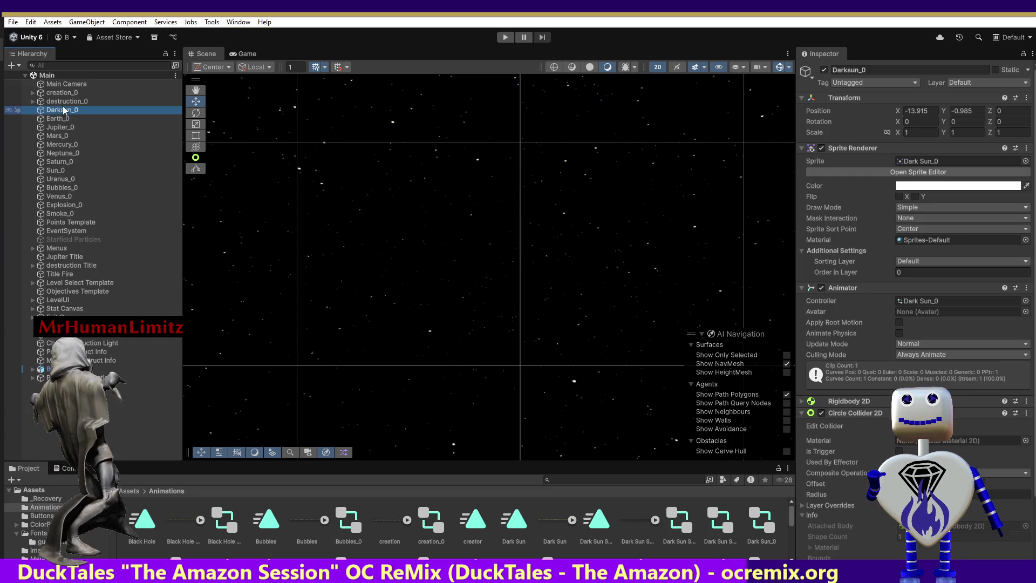
Step: Create a new prefab asset from the Project panel's Create > Scene > Prefab menu
{"action": "right_click", "coordinate": [365, 523]}
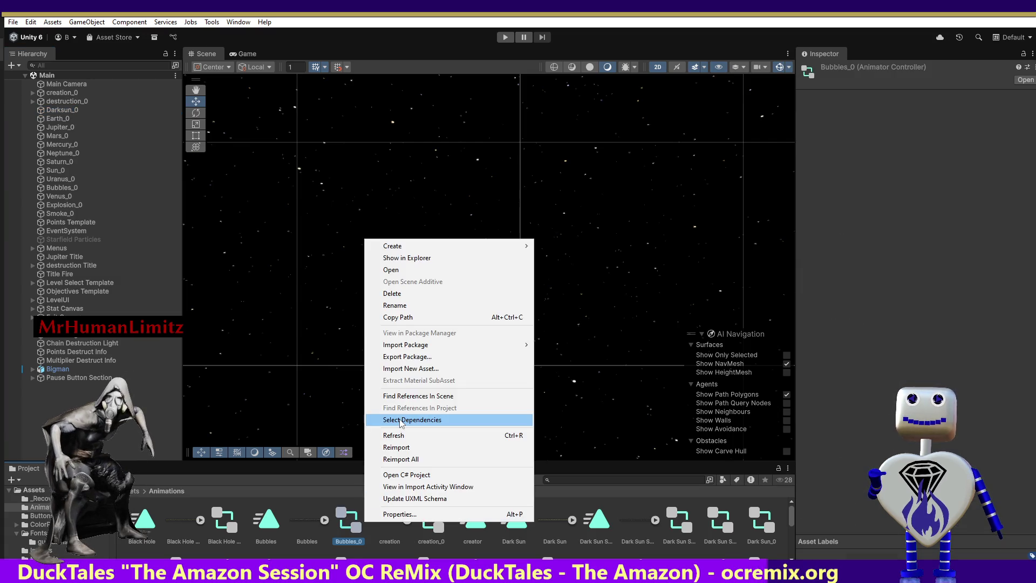
{"action": "mouse_move", "coordinate": [420, 247]}
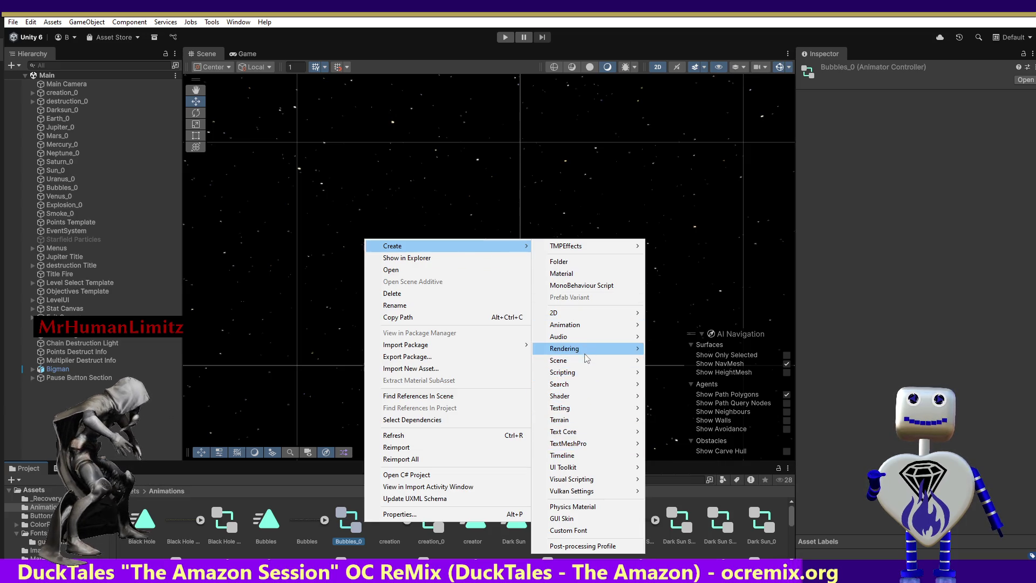
{"action": "mouse_move", "coordinate": [584, 334]}
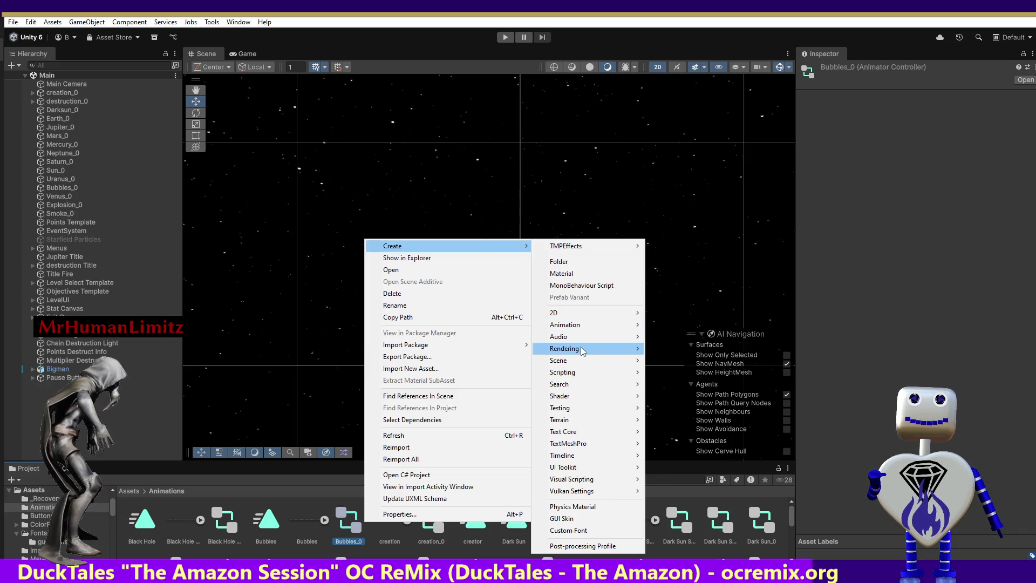
{"action": "mouse_move", "coordinate": [583, 352]}
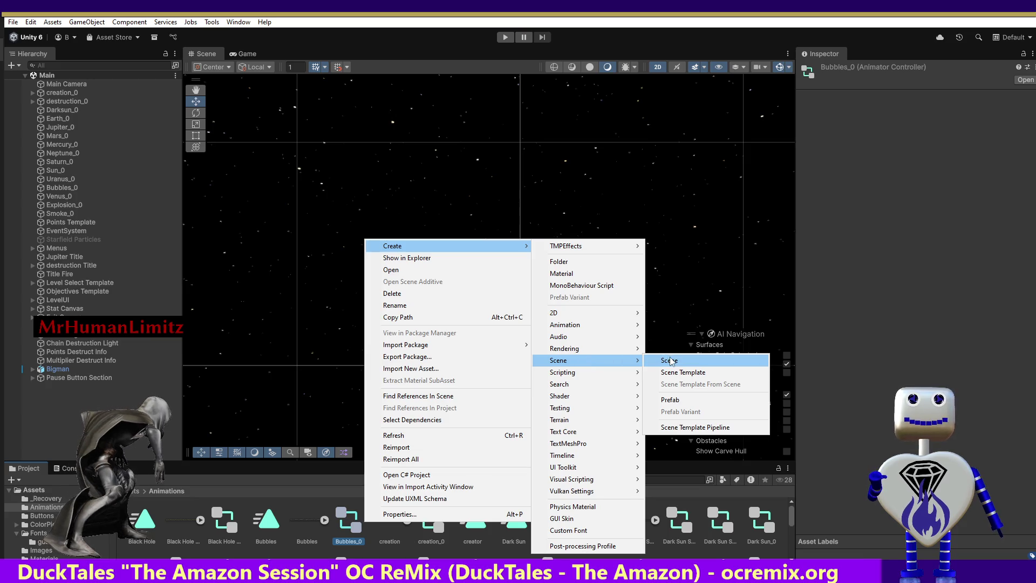
{"action": "left_click", "coordinate": [678, 401]}
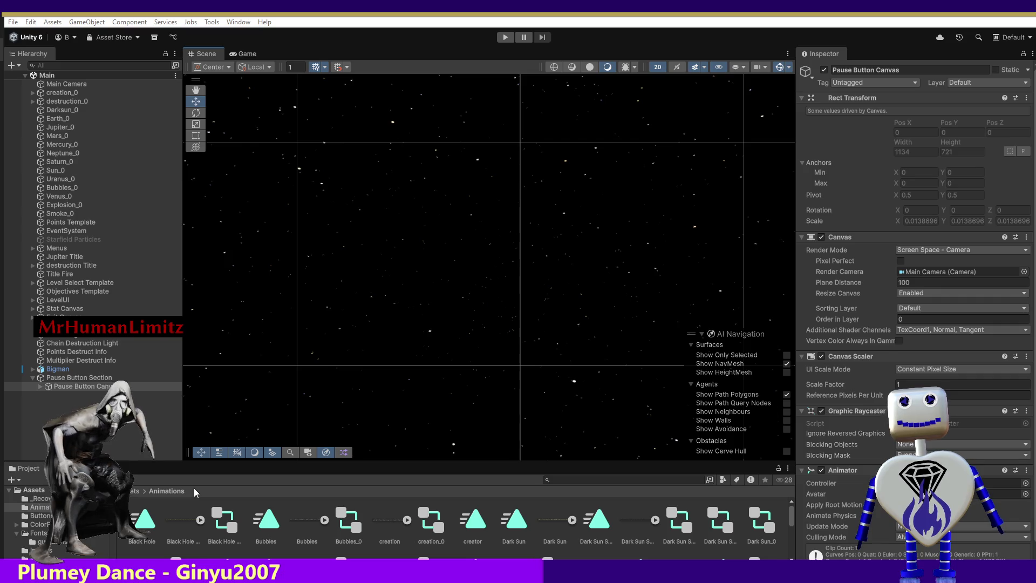
{"action": "key", "text": "alt+Tab"}
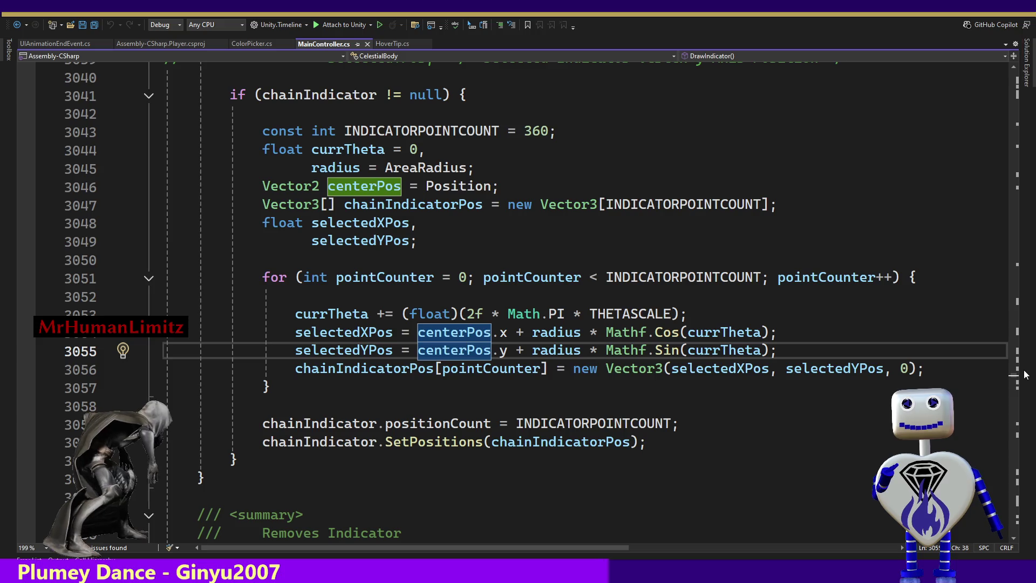
{"action": "left_click_drag", "start_coordinate": [1019, 379], "coordinate": [1021, 371]}
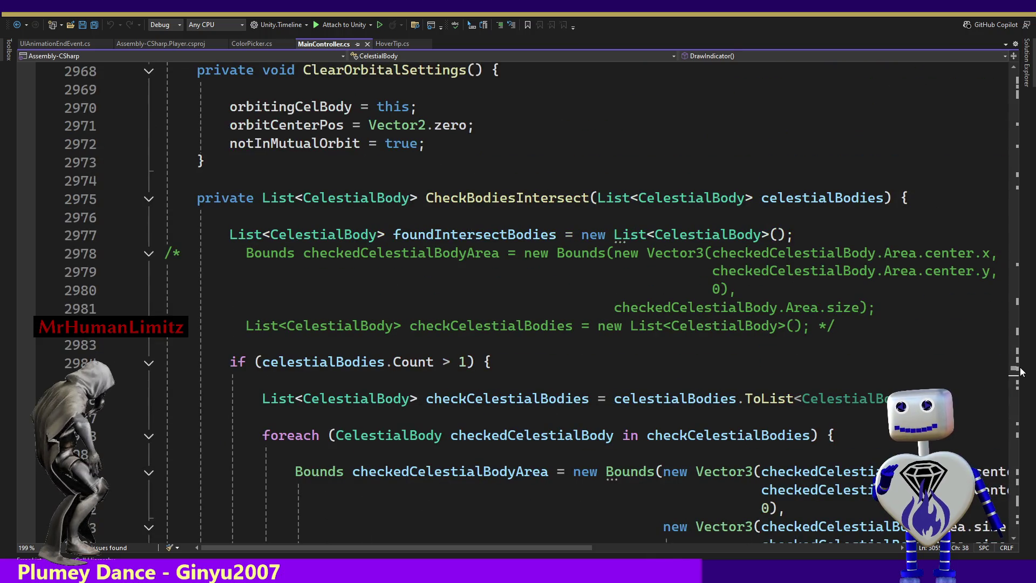
{"action": "mouse_move", "coordinate": [1021, 372]}
{"action": "left_mouse_down"}
{"action": "mouse_move", "coordinate": [1024, 76]}
{"action": "mouse_move", "coordinate": [1035, 121]}
{"action": "left_mouse_up"}
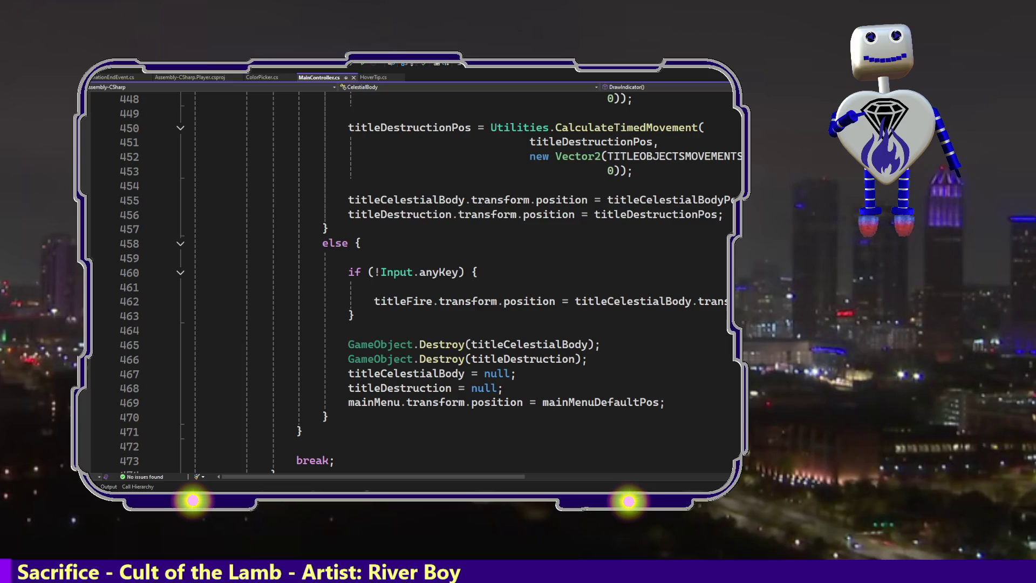
{"action": "scroll", "coordinate": [410, 281], "scroll_direction": "up", "scroll_amount": 14}
{"action": "scroll", "coordinate": [410, 281], "scroll_direction": "up", "scroll_amount": 20}
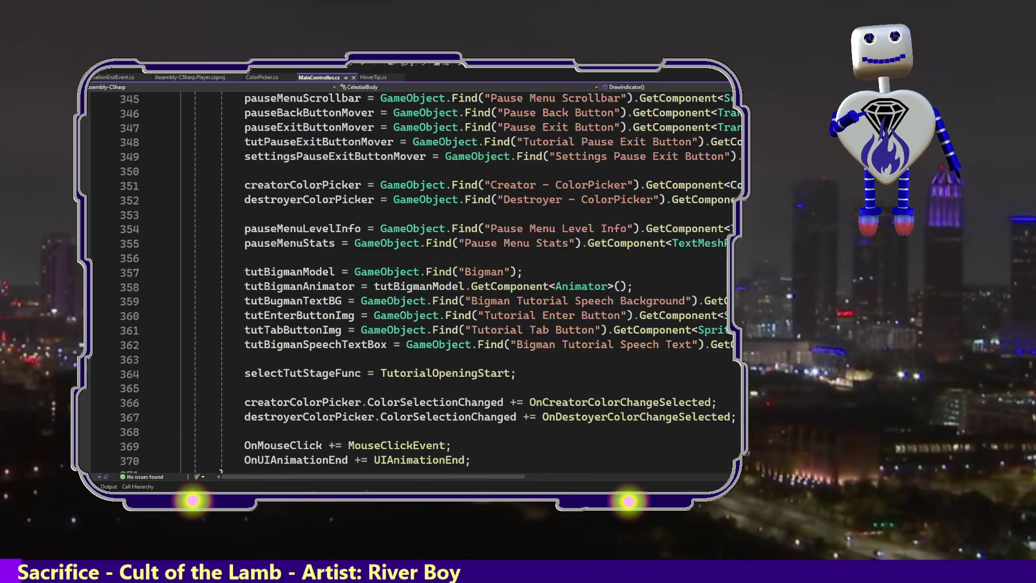
{"action": "scroll", "coordinate": [411, 281], "scroll_direction": "down", "scroll_amount": 5}
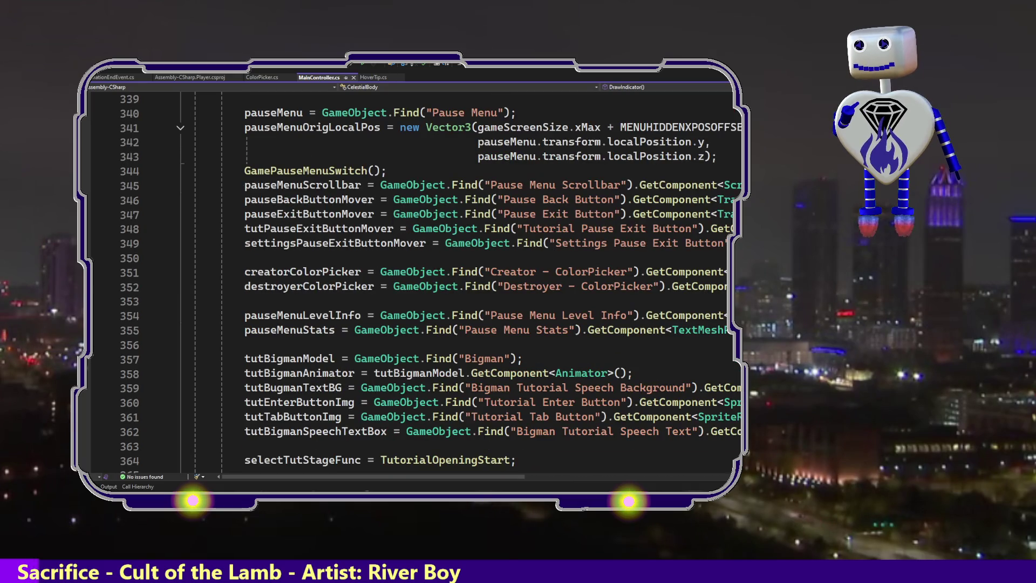
{"action": "scroll", "coordinate": [410, 280], "scroll_direction": "down", "scroll_amount": 7}
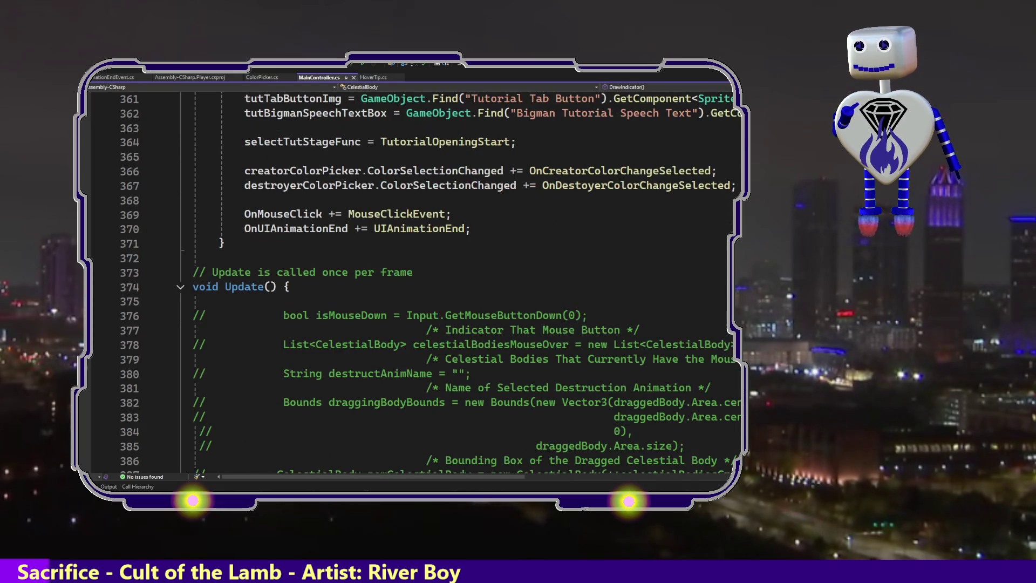
{"action": "mouse_move", "coordinate": [610, 188]}
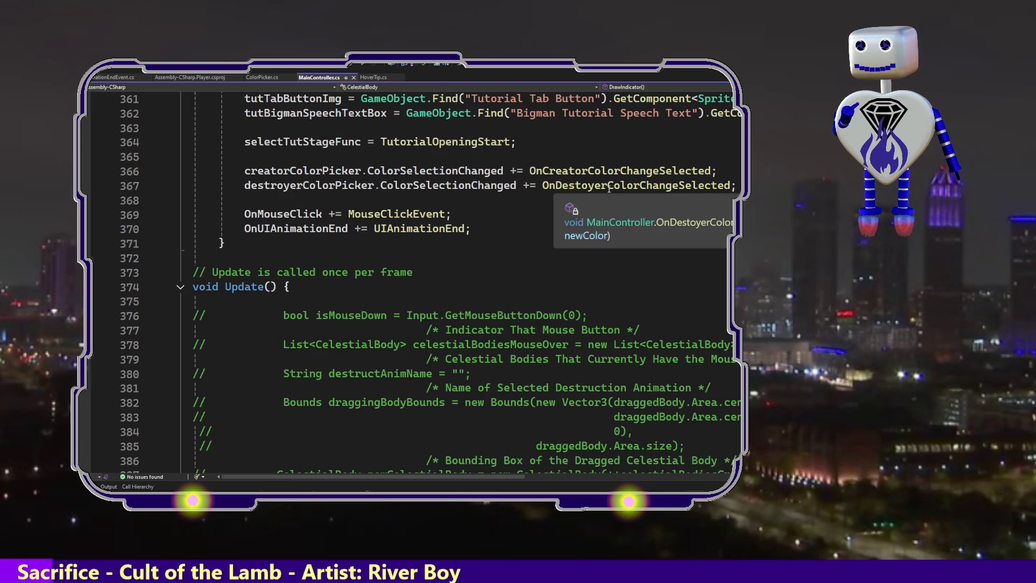
Step: Start a new line after line 367 in MainController.cs and type 'PrefabUtility'
{"action": "left_click", "coordinate": [730, 183]}
{"action": "key", "text": "Return"}
{"action": "key", "text": "Return"}
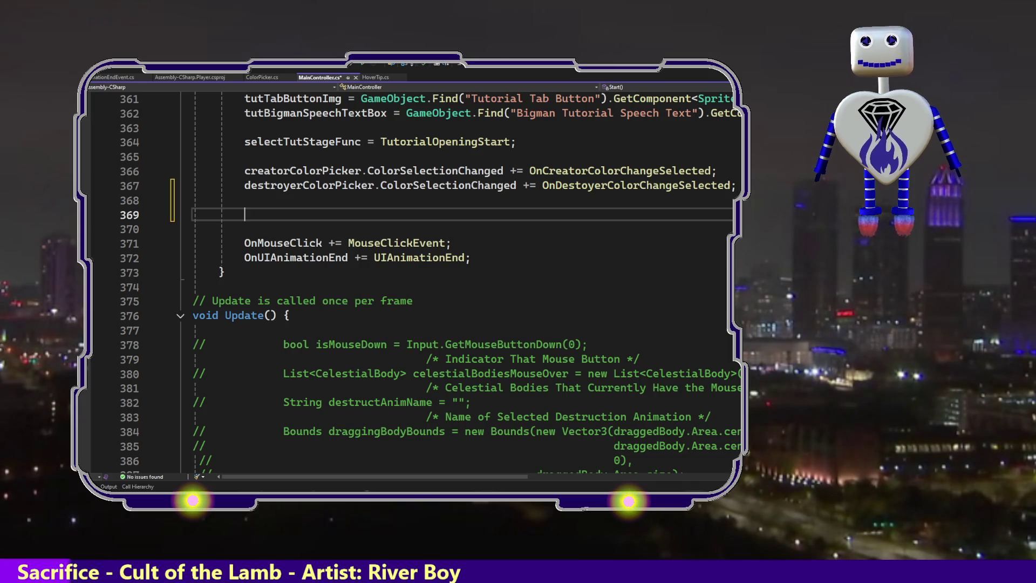
{"action": "type", "text": "Pr"}
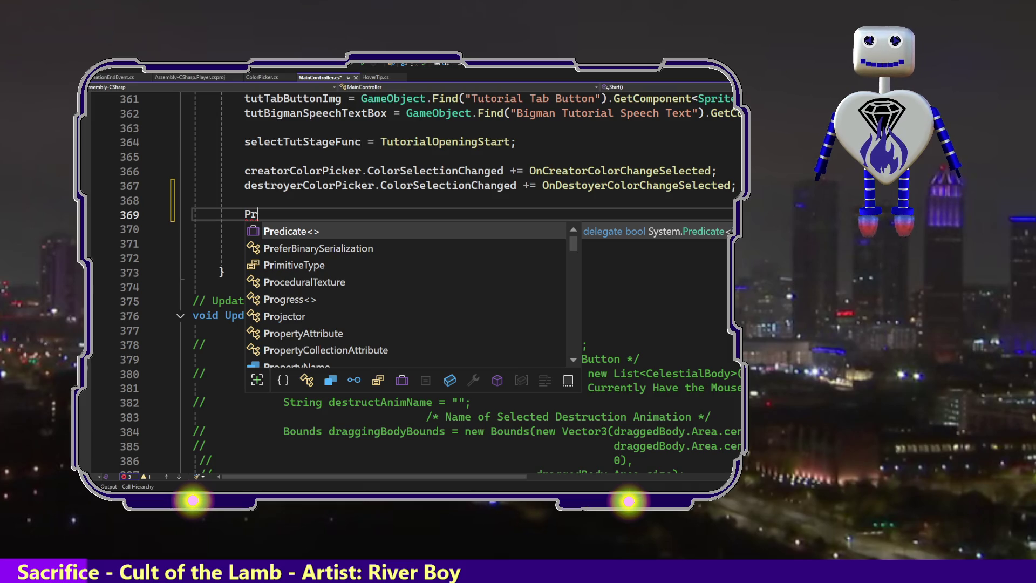
{"action": "type", "text": "e"}
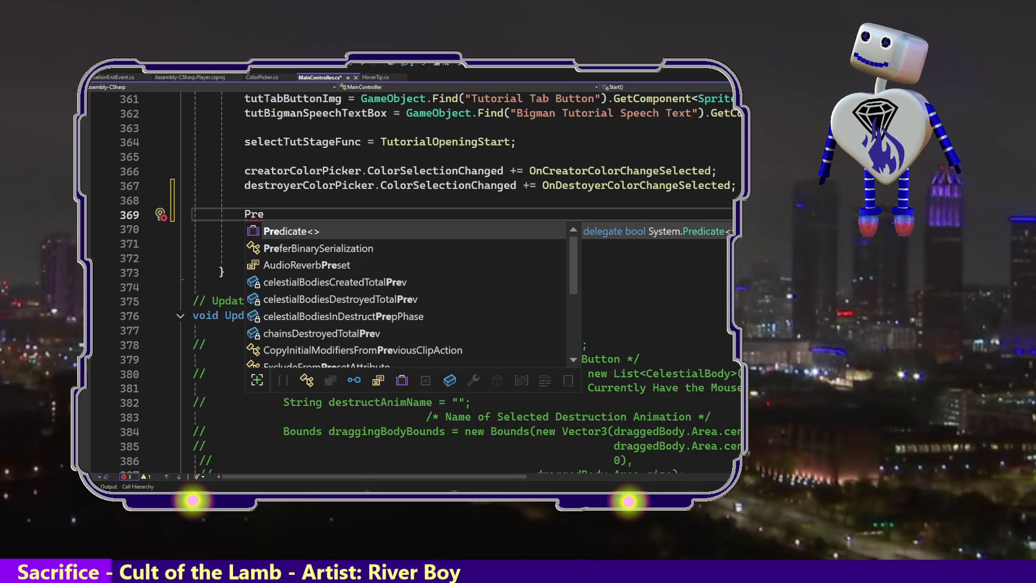
{"action": "key", "text": "Escape"}
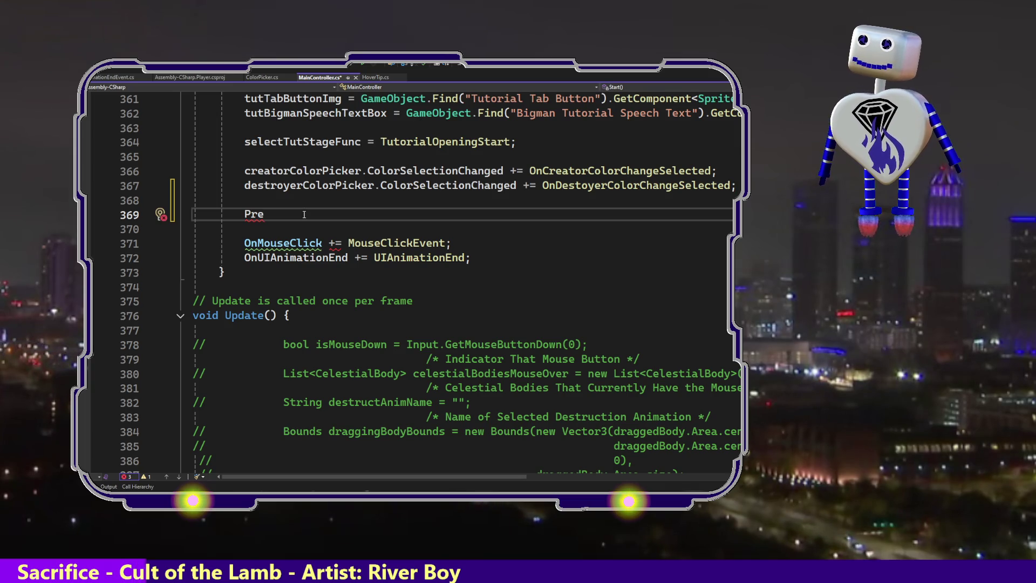
{"action": "type", "text": "fabUtility"}
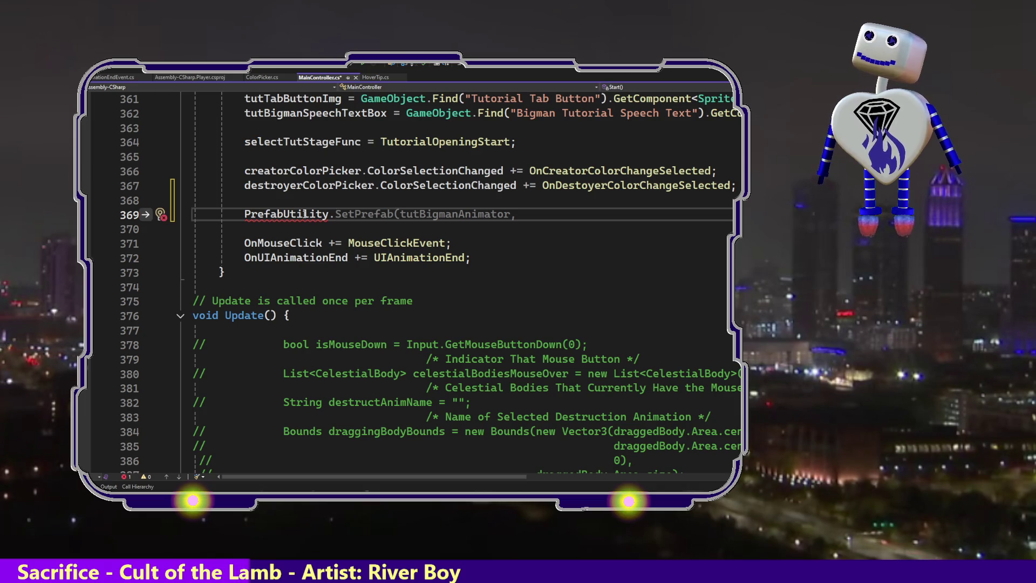
Step: Reject the inline SetPrefab suggestion, leaving the line as just 'PrefabUtility.'
{"action": "mouse_move", "coordinate": [292, 214]}
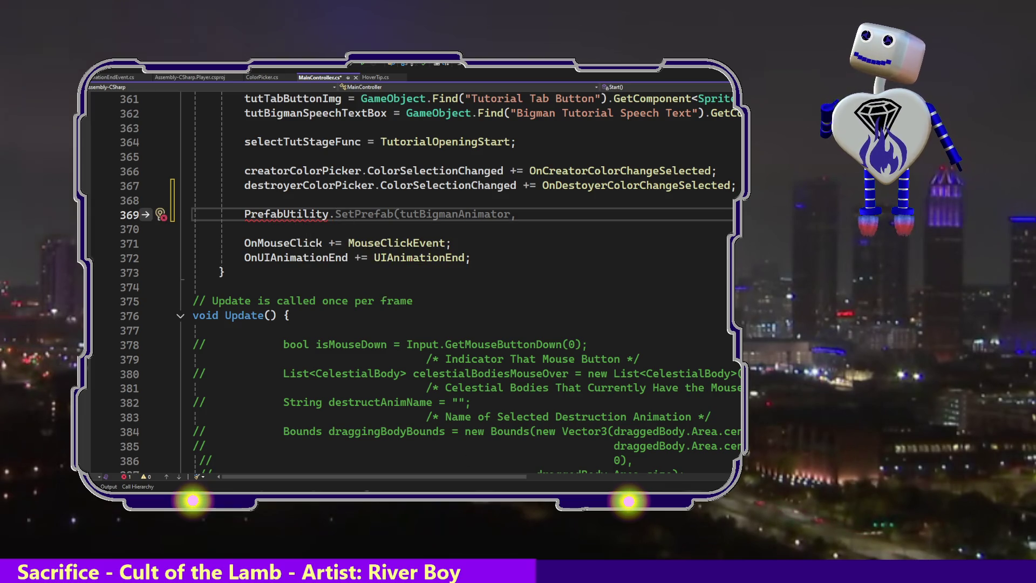
{"action": "key", "text": "Escape"}
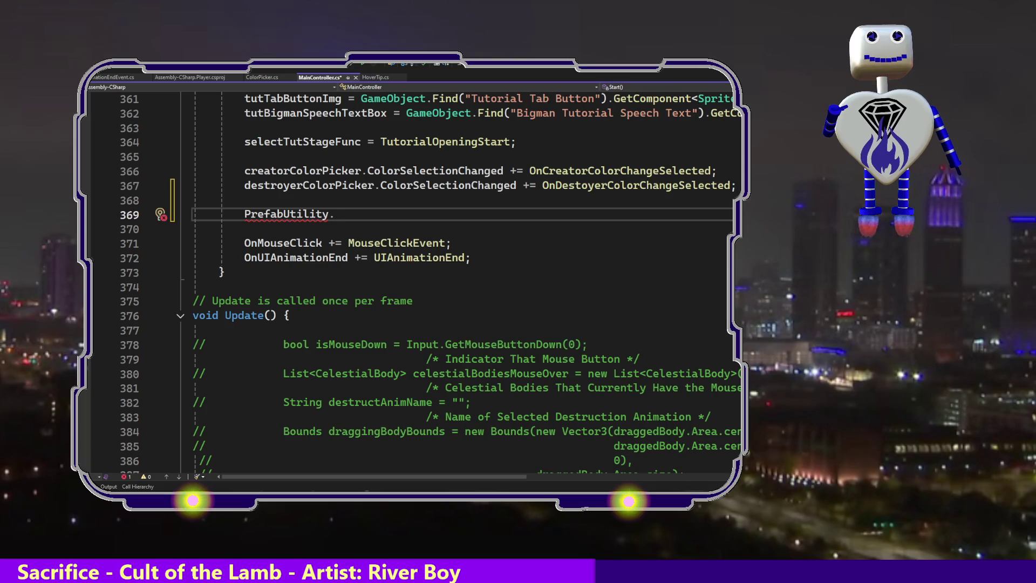
{"action": "key", "text": "ctrl+Home"}
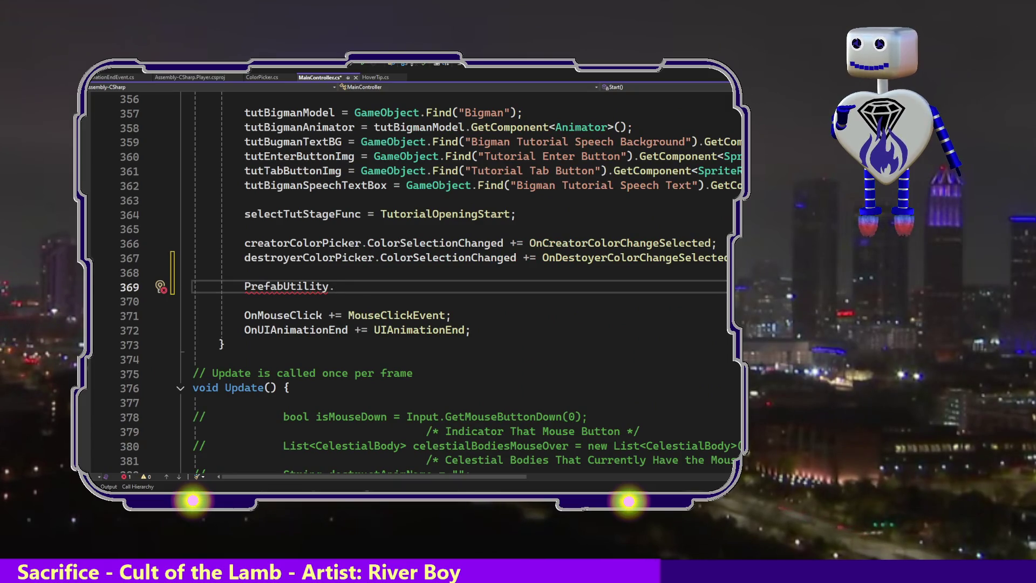
{"action": "scroll", "coordinate": [410, 280], "scroll_direction": "up", "scroll_amount": 2}
{"action": "scroll", "coordinate": [410, 280], "scroll_direction": "up", "scroll_amount": 2}
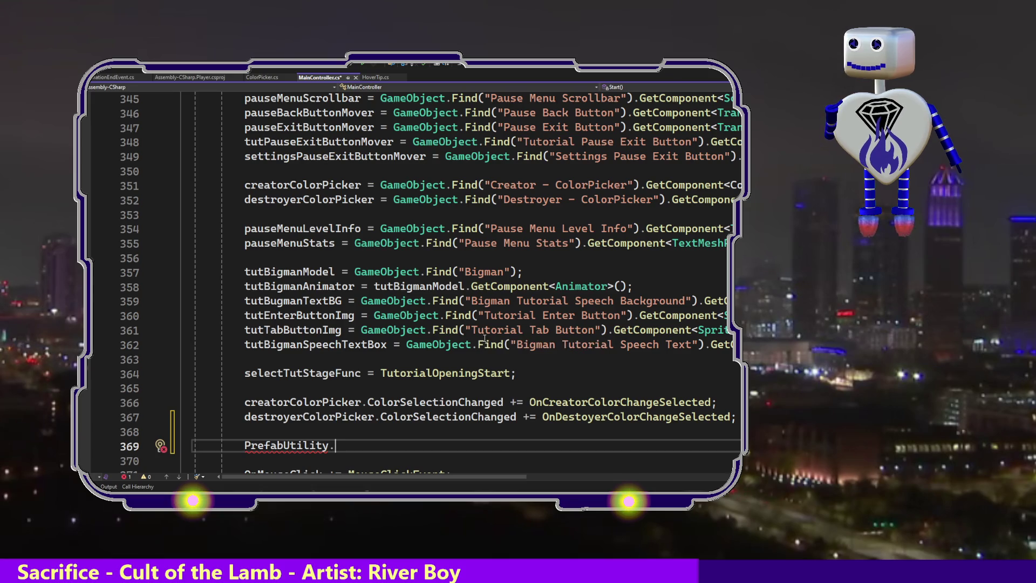
{"action": "mouse_move", "coordinate": [484, 339]}
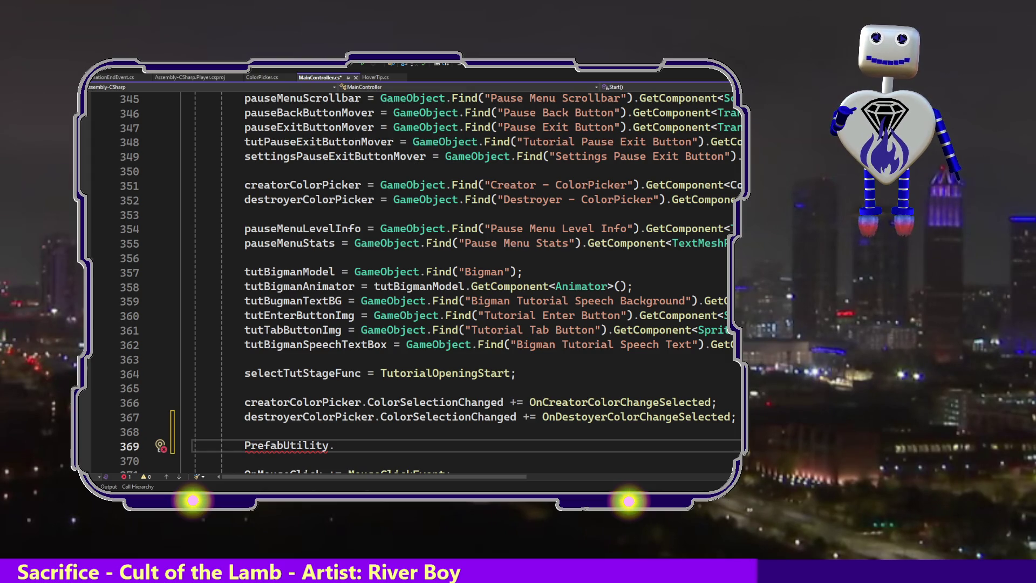
{"action": "mouse_move", "coordinate": [620, 345]}
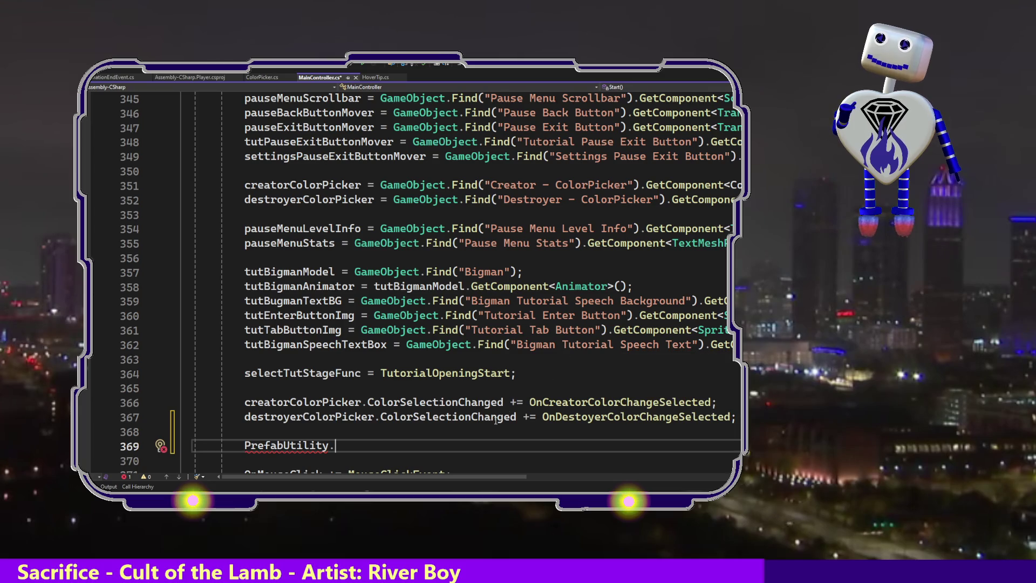
{"action": "left_click", "coordinate": [464, 432]}
{"action": "left_click", "coordinate": [465, 437]}
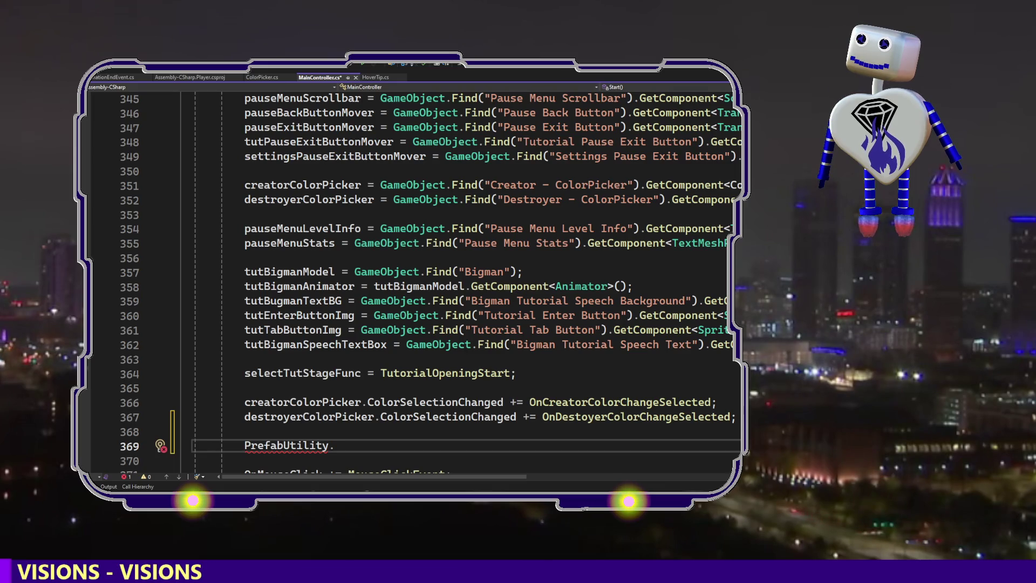
Step: Use the Ctrl+. quick fix to add 'using UnityEditor;' for PrefabUtility
{"action": "key", "text": "Left"}
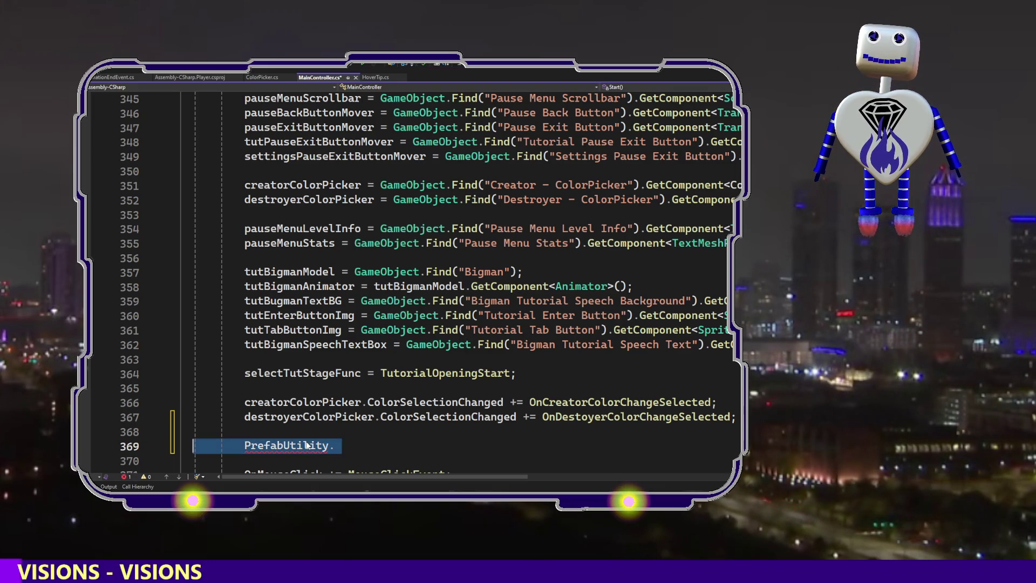
{"action": "key", "text": "ctrl+period"}
{"action": "key", "text": "Return"}
{"action": "key", "text": "End"}
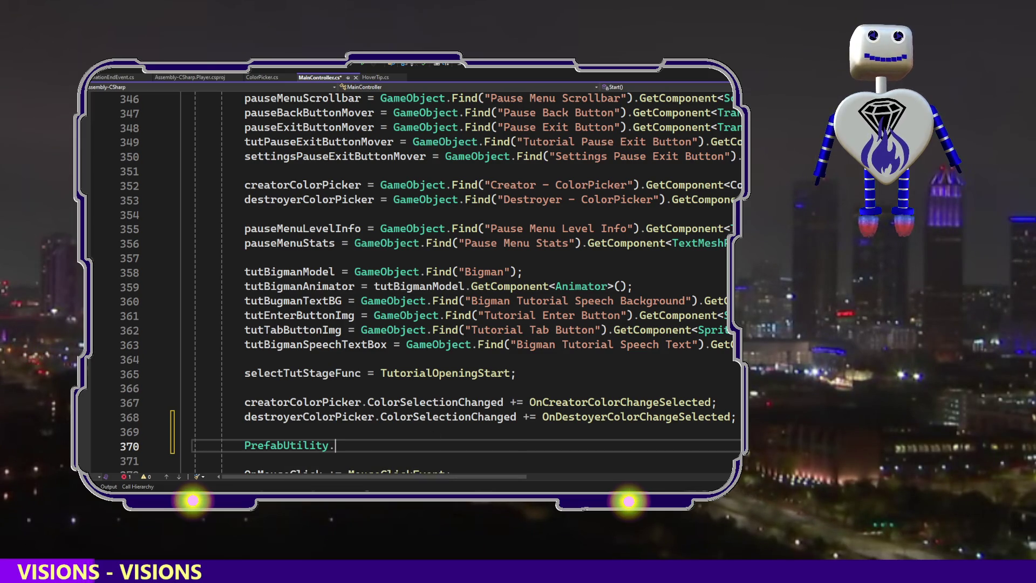
Step: Delete the 'using UnityEditor;' line at the top of the file
{"action": "key", "text": "ctrl+Home"}
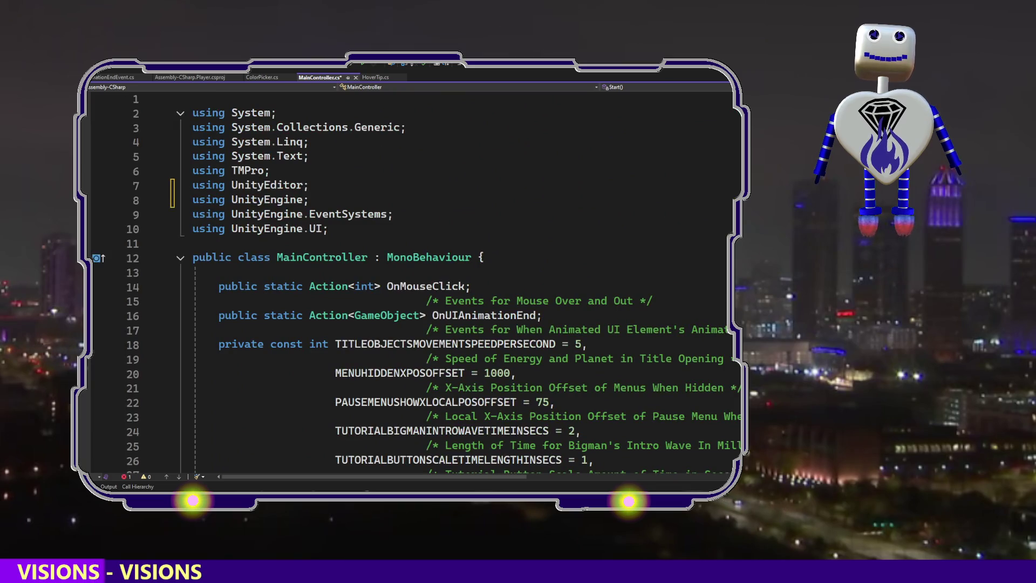
{"action": "left_click_drag", "start_coordinate": [314, 184], "coordinate": [318, 173]}
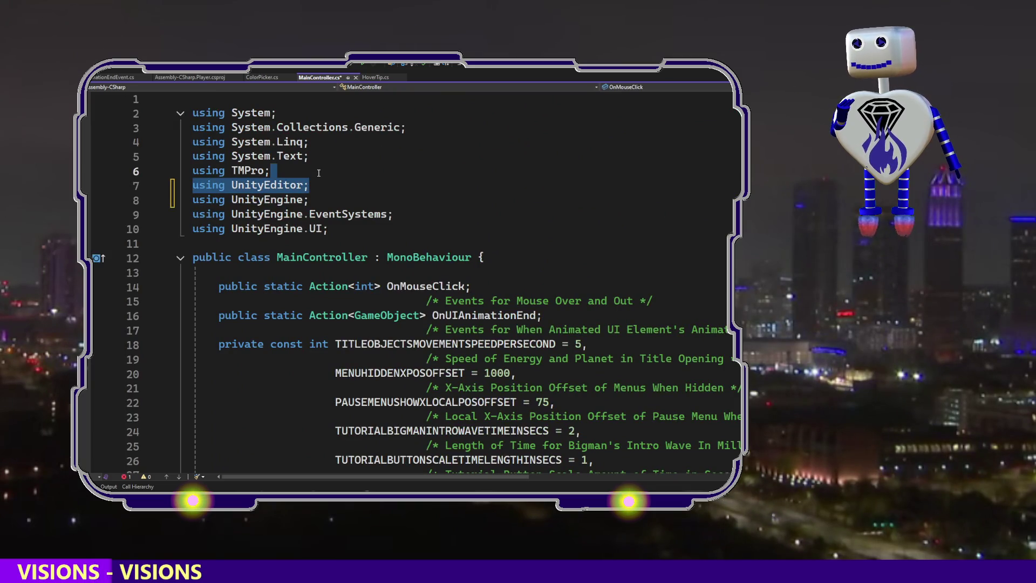
{"action": "key", "text": "BackSpace"}
{"action": "key", "text": "Down"}
{"action": "key", "text": "Down"}
{"action": "key", "text": "Down"}
{"action": "key", "text": "Down"}
{"action": "key", "text": "Down"}
{"action": "key", "text": "Down"}
{"action": "key", "text": "Down"}
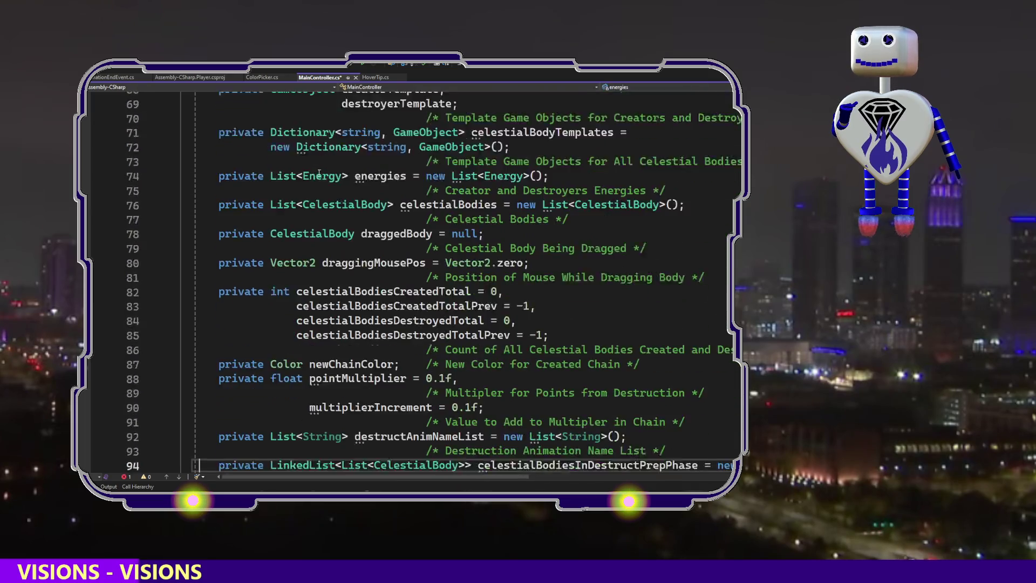
Step: Delete the unfinished PrefabUtility line and its blank line from the Start method
{"action": "key", "text": "Down"}
{"action": "key", "text": "Down"}
{"action": "key", "text": "Down"}
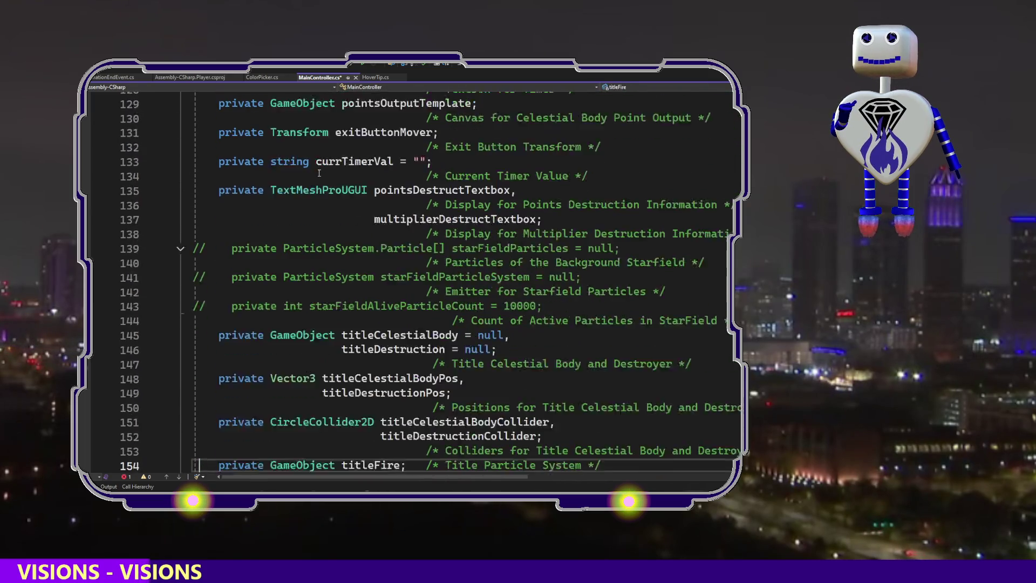
{"action": "key", "text": "Down"}
{"action": "key", "text": "Down"}
{"action": "key", "text": "Down"}
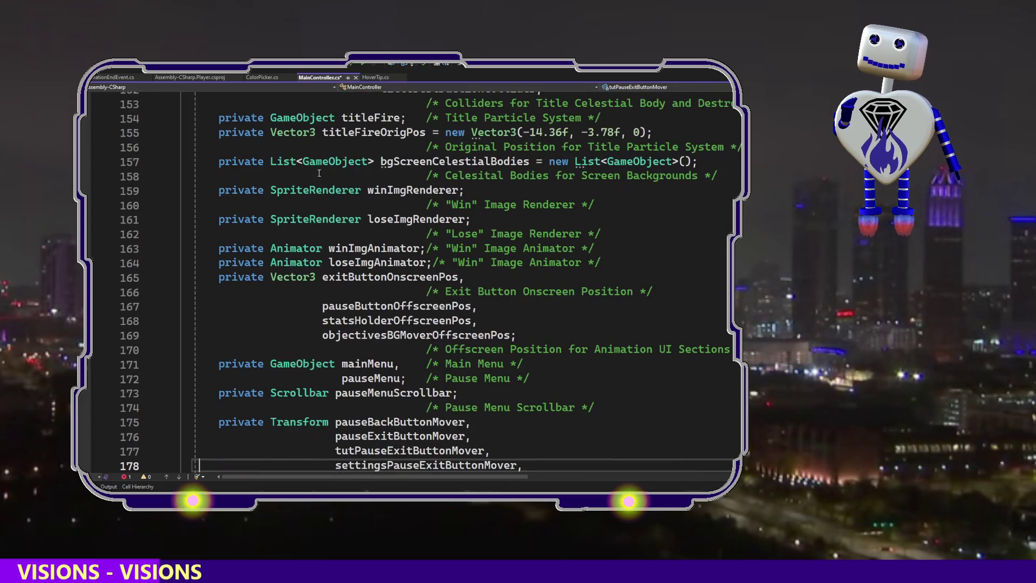
{"action": "key", "text": "Down"}
{"action": "key", "text": "Down"}
{"action": "key", "text": "Down"}
{"action": "key", "text": "Down"}
{"action": "key", "text": "Down"}
{"action": "key", "text": "Down"}
{"action": "key", "text": "Down"}
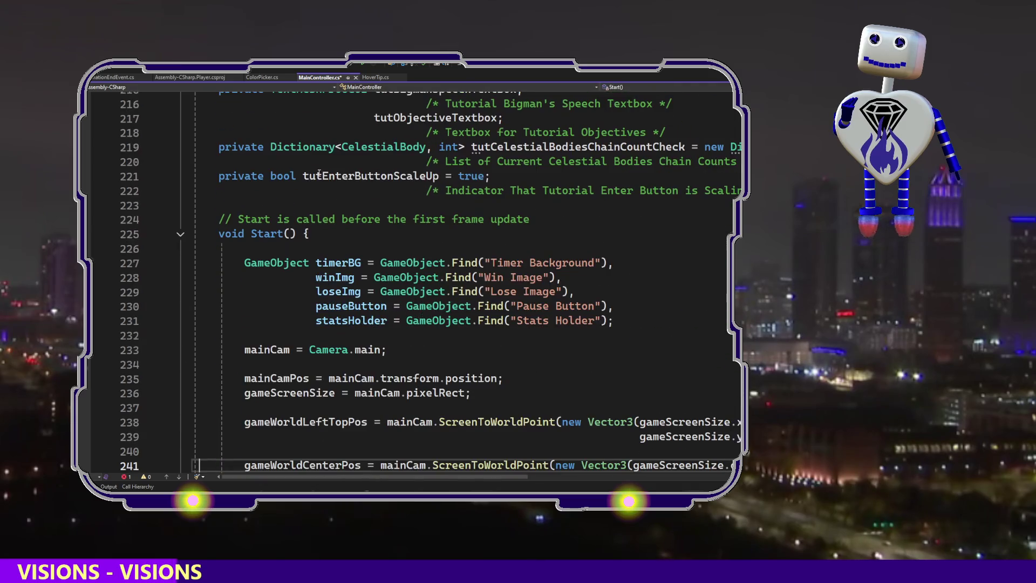
{"action": "key", "text": "Down"}
{"action": "key", "text": "Down"}
{"action": "key", "text": "Down"}
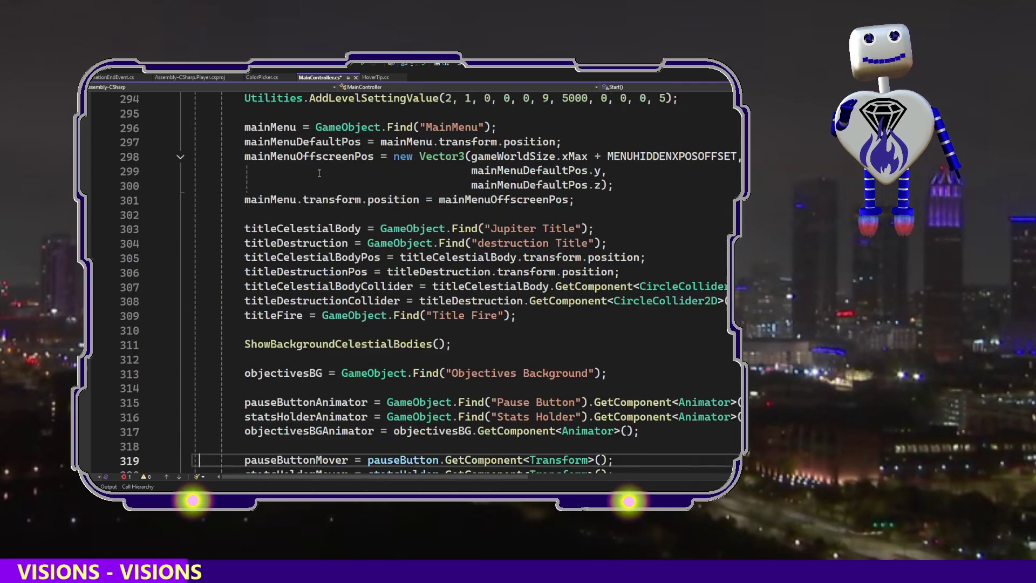
{"action": "key", "text": "Down"}
{"action": "key", "text": "Down"}
{"action": "key", "text": "Down"}
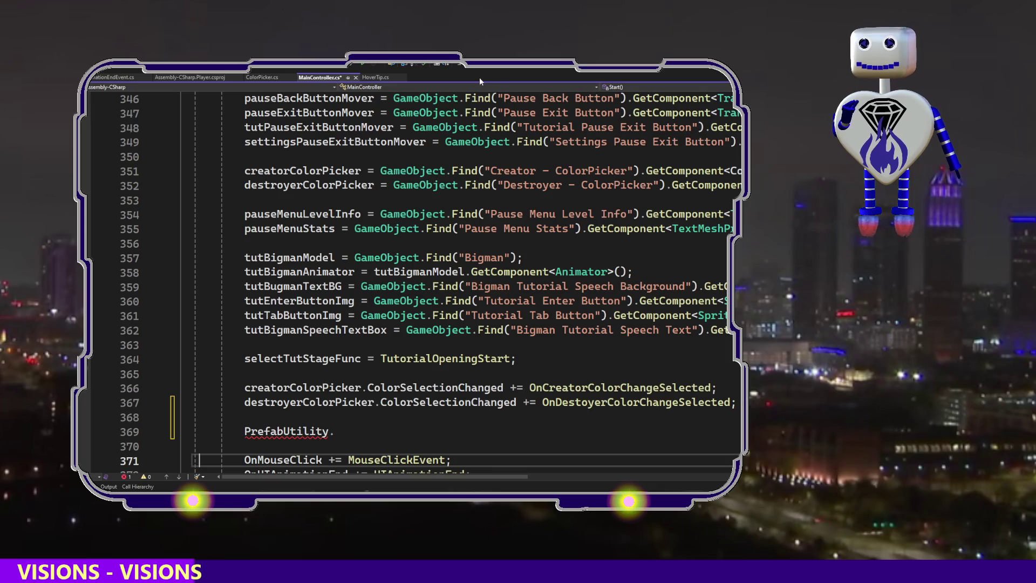
{"action": "key", "text": "Up"}
{"action": "key", "text": "Up"}
{"action": "key", "text": "shift+Up"}
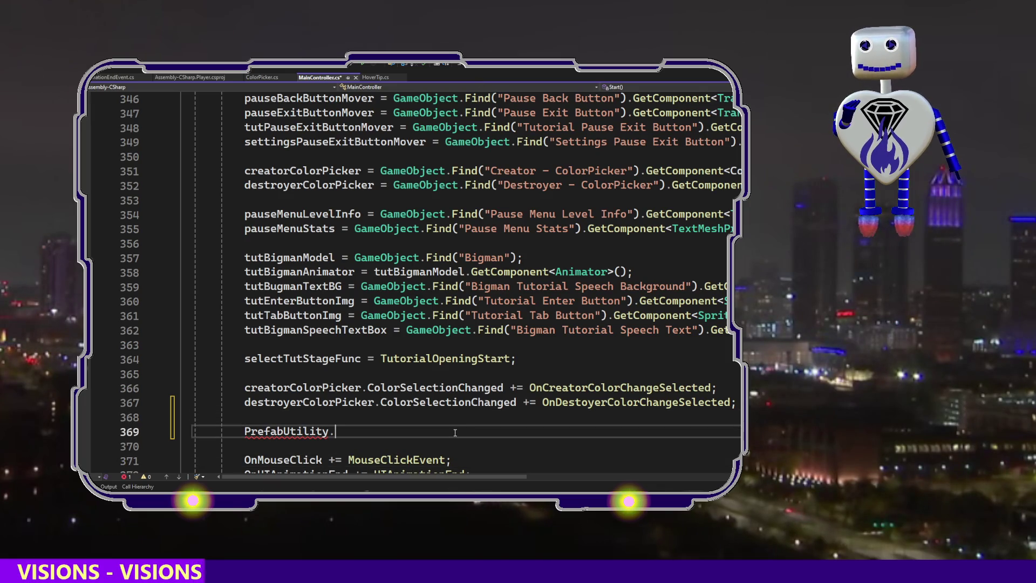
{"action": "key", "text": "BackSpace"}
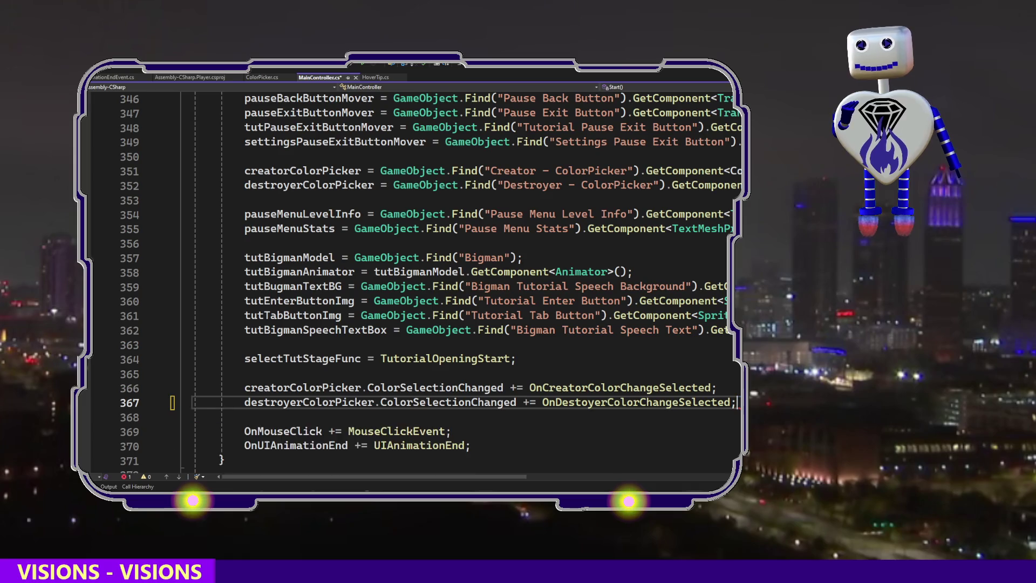